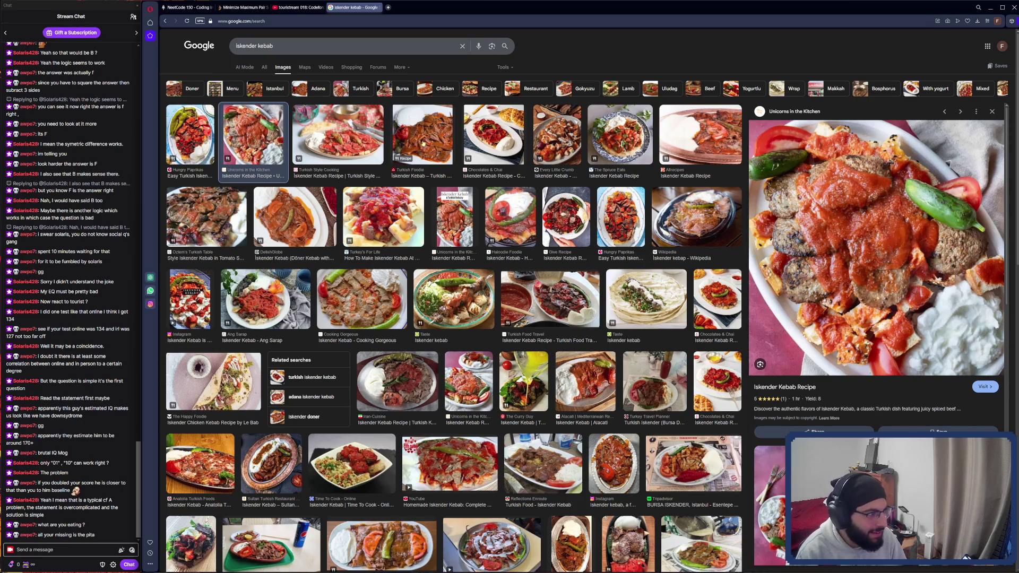
Step: Preview five İskender kebab image results, then close the Google Images tab
{"action": "left_click", "coordinate": [408, 158]}
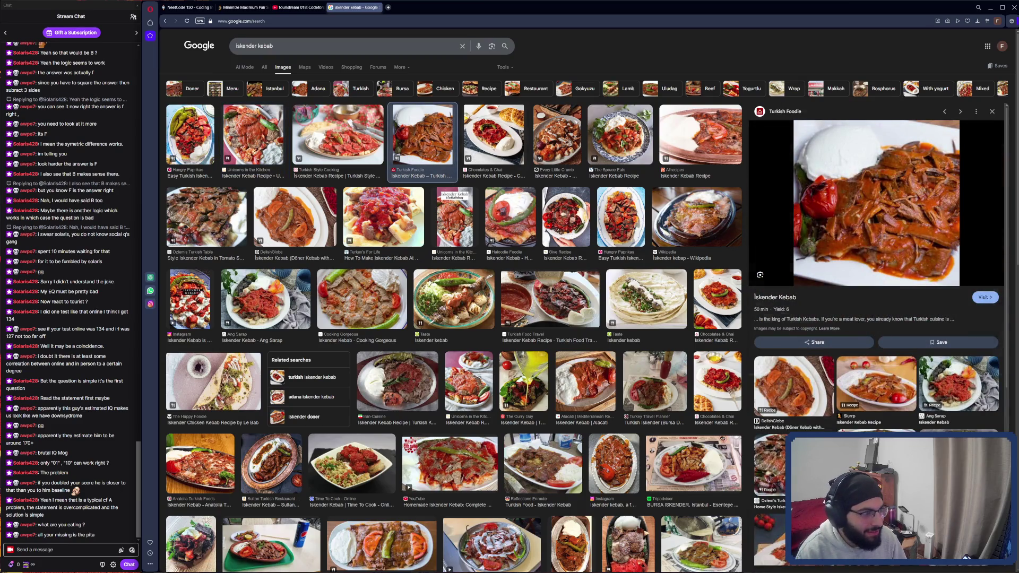
{"action": "left_click", "coordinate": [499, 159]}
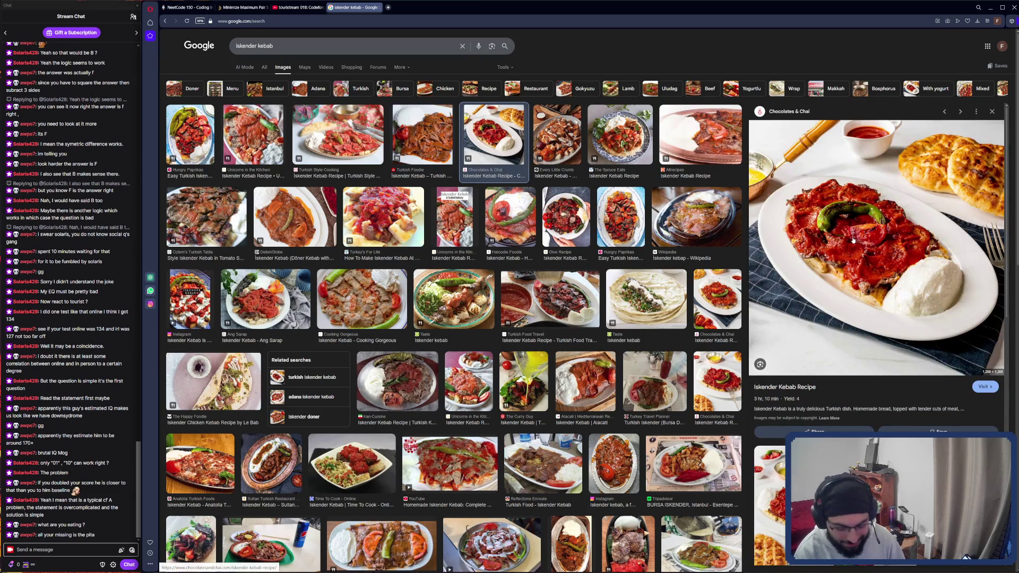
{"action": "left_click", "coordinate": [621, 138]}
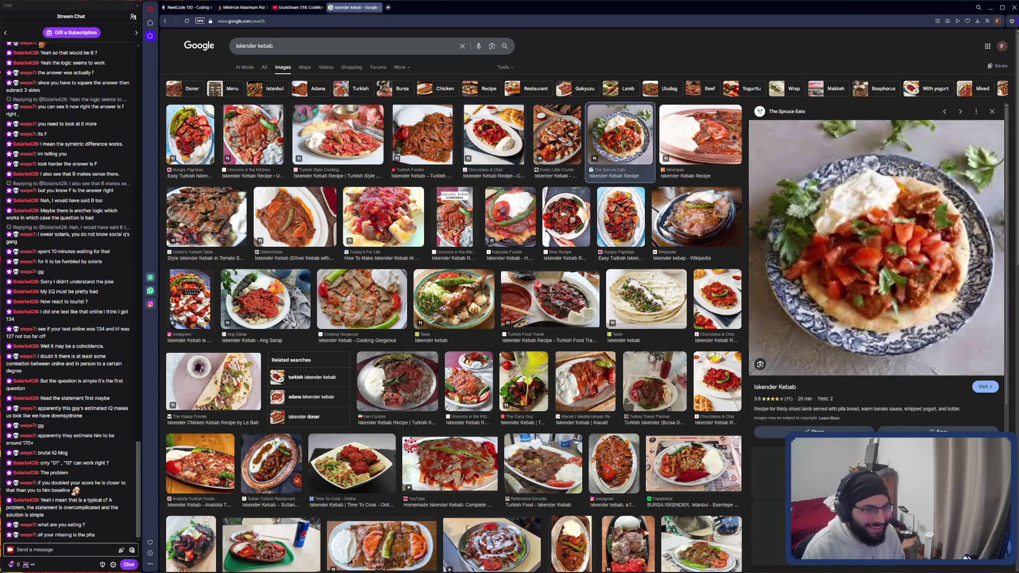
{"action": "left_click", "coordinate": [704, 150]}
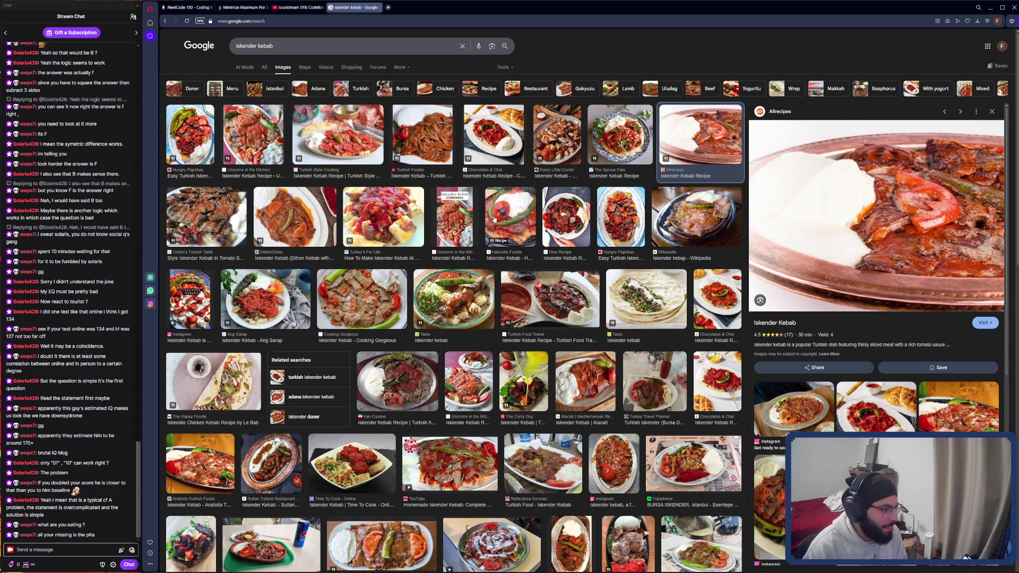
{"action": "left_click", "coordinate": [430, 318]}
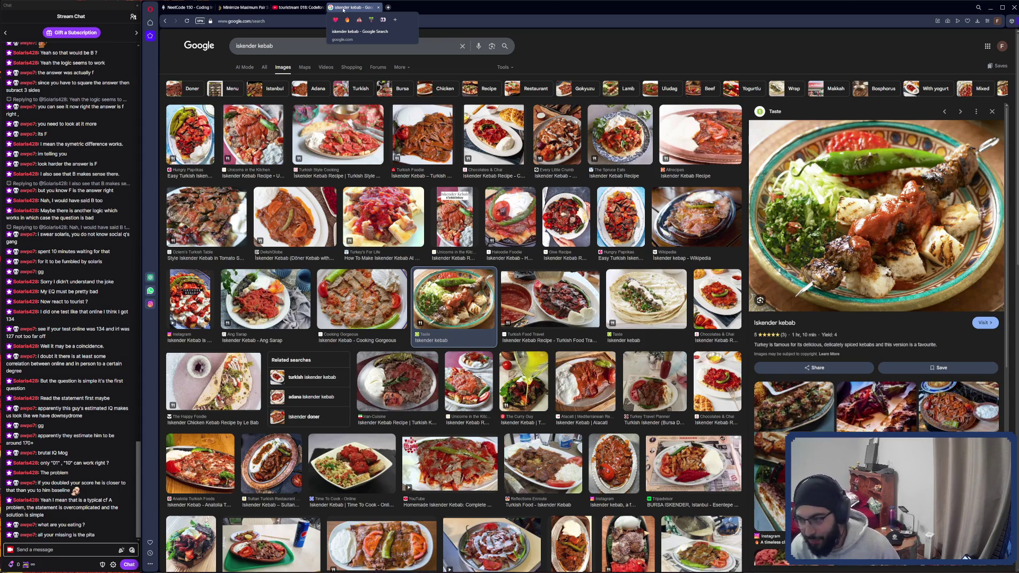
{"action": "middle_click", "coordinate": [343, 9]}
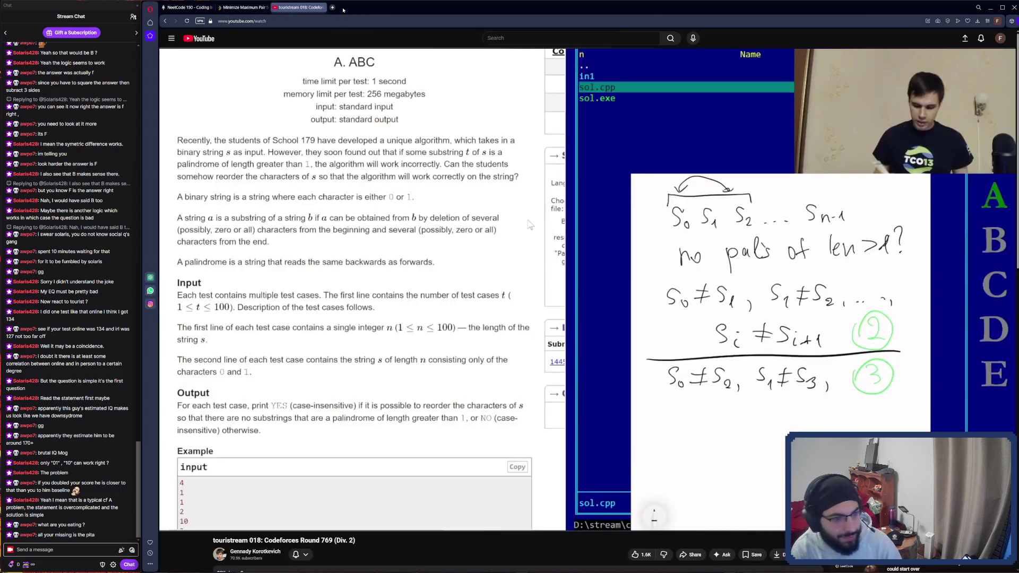
Step: Play the Codeforces Round 769 stream for about 35 seconds, then pause it
{"action": "left_click", "coordinate": [540, 290]}
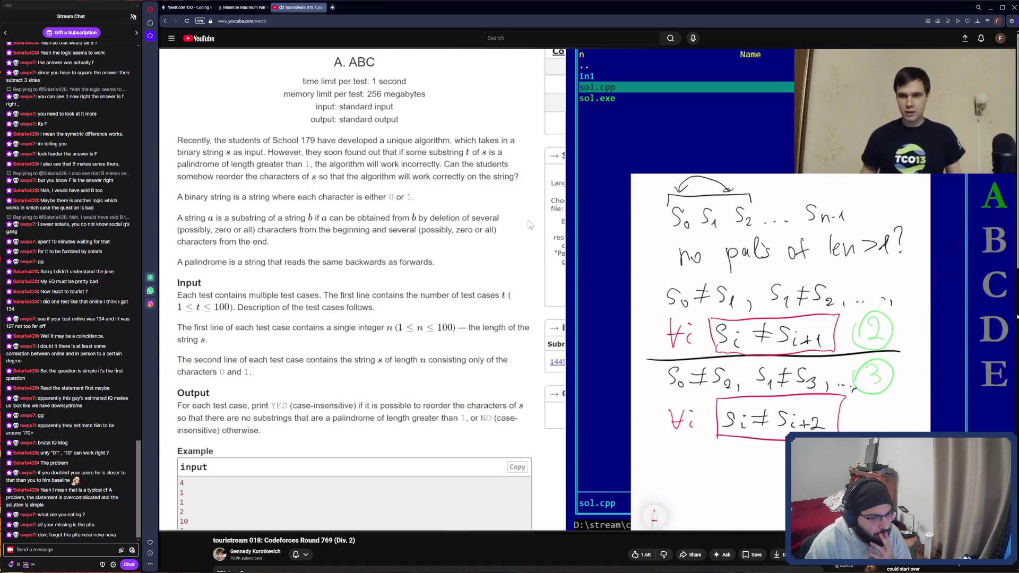
{"action": "mouse_move", "coordinate": [939, 378]}
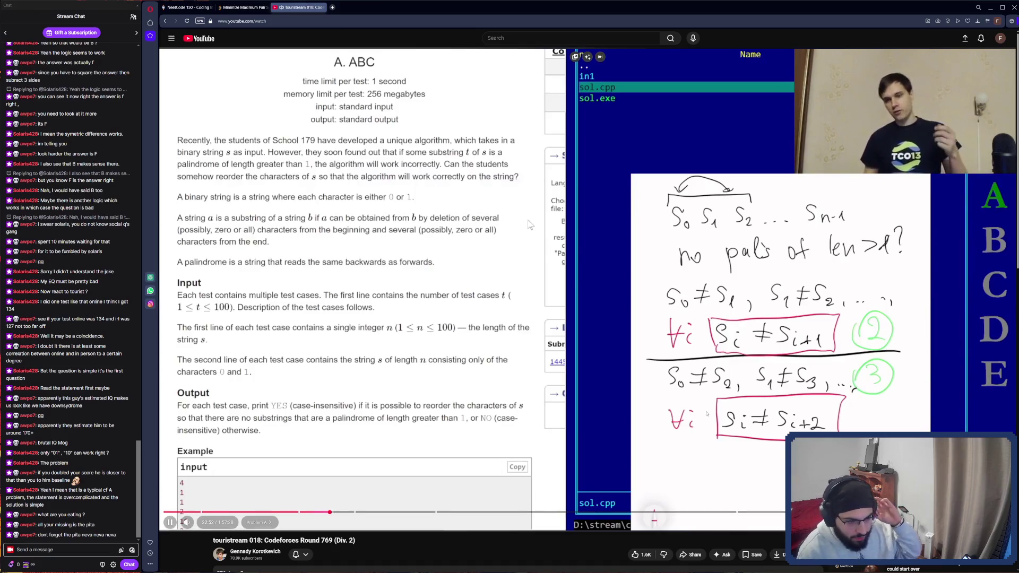
{"action": "left_click", "coordinate": [531, 225]}
Step: Rewind five seconds and watch the palindrome-free binary string explanation before pausing again
{"action": "key", "text": "Left"}
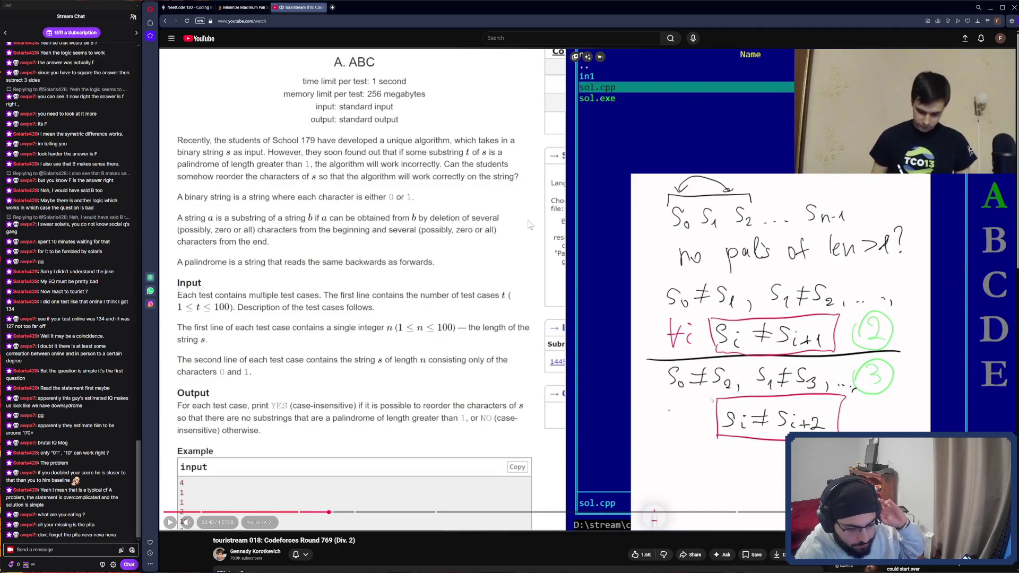
{"action": "key", "text": "space"}
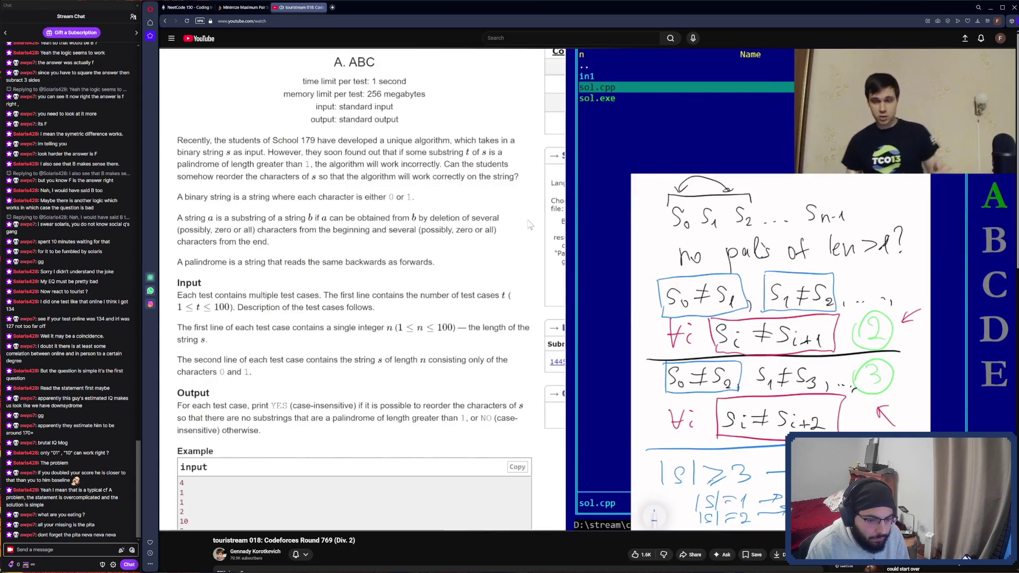
{"action": "left_click", "coordinate": [751, 346]}
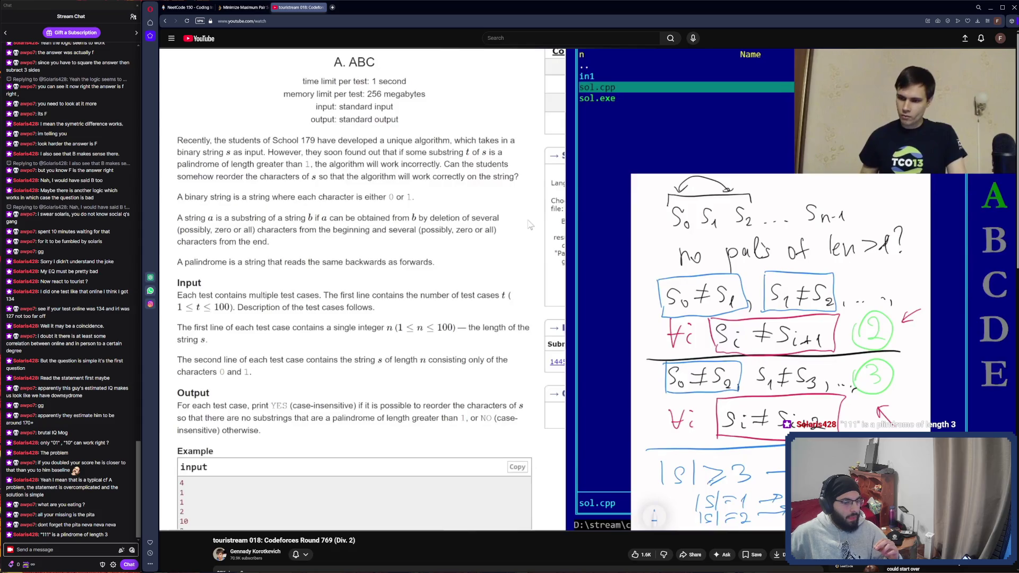
Step: Hold the stream at 24:21 on the s_i ≠ s_{i+1} and s_i ≠ s_{i+2} notes
{"action": "mouse_move", "coordinate": [623, 448]}
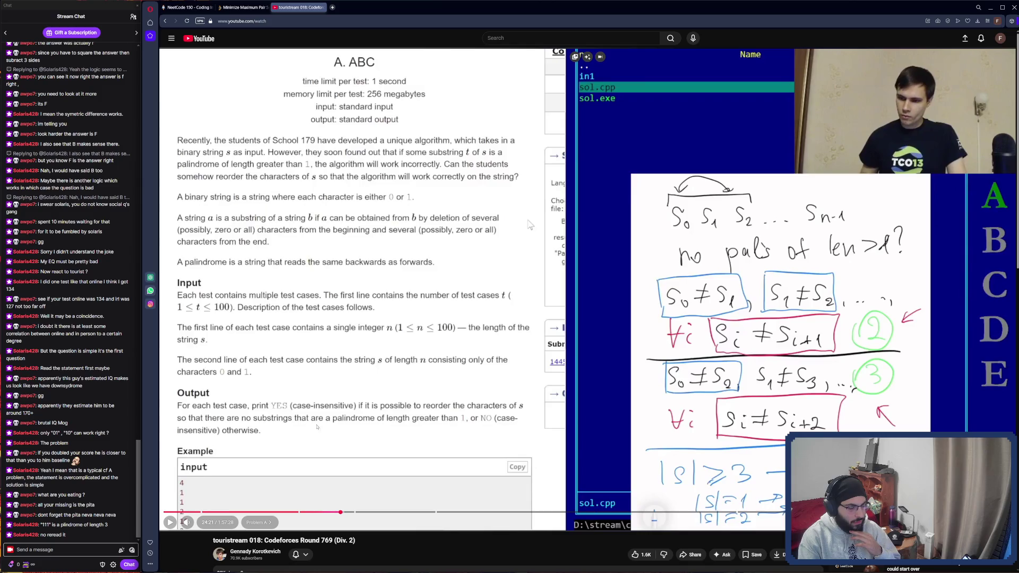
Step: Resume the stream from 24:21 to reach the |s| ≥ 3 gives NO case analysis
{"action": "left_click", "coordinate": [583, 286]}
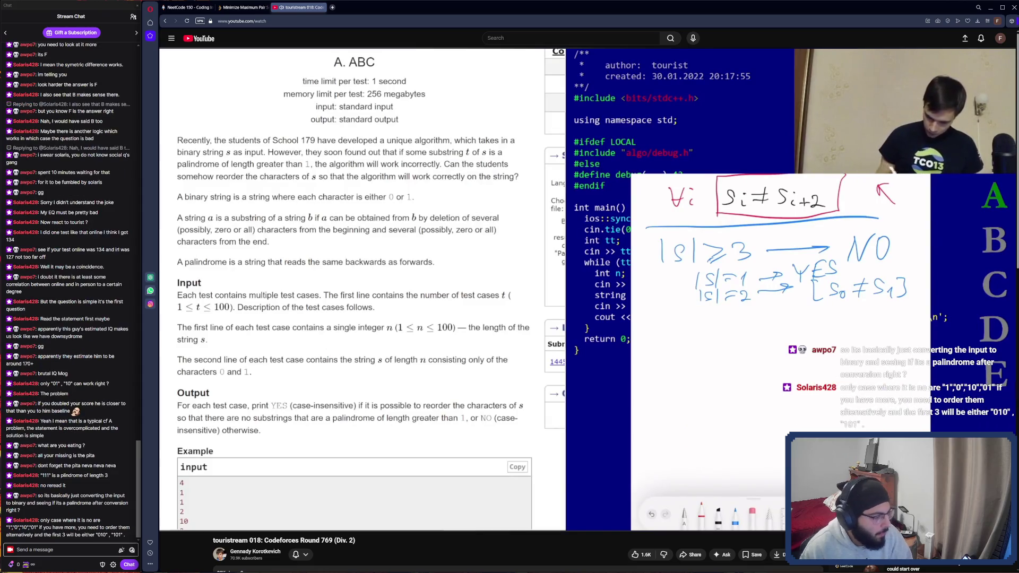
{"action": "left_click", "coordinate": [322, 304]}
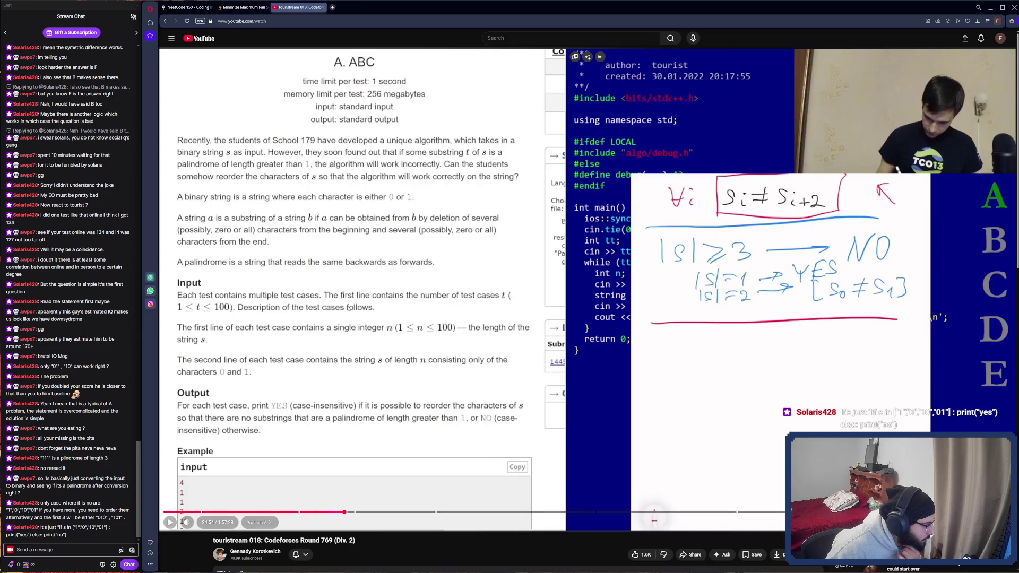
{"action": "left_click", "coordinate": [353, 299]}
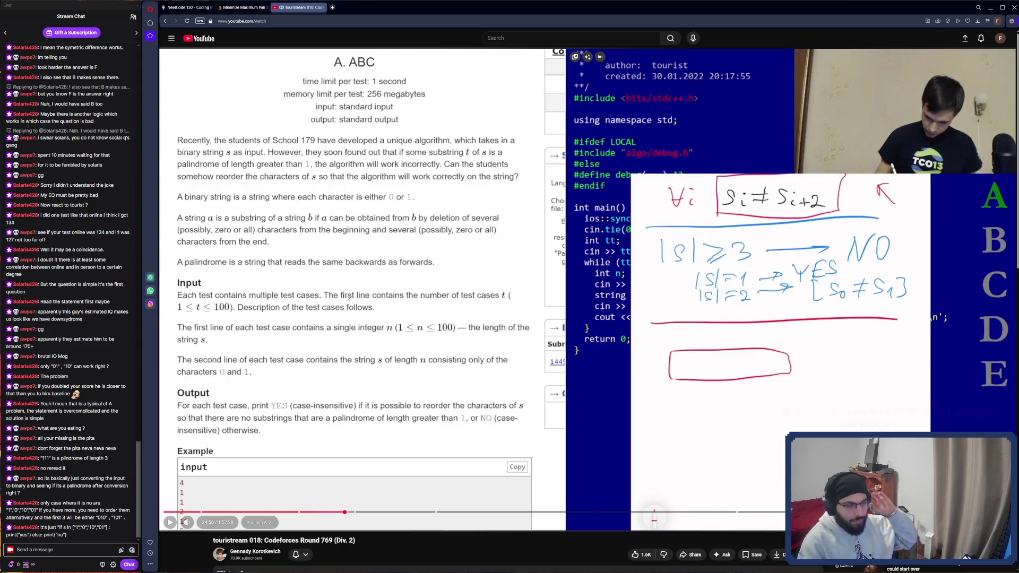
{"action": "left_click", "coordinate": [348, 298]}
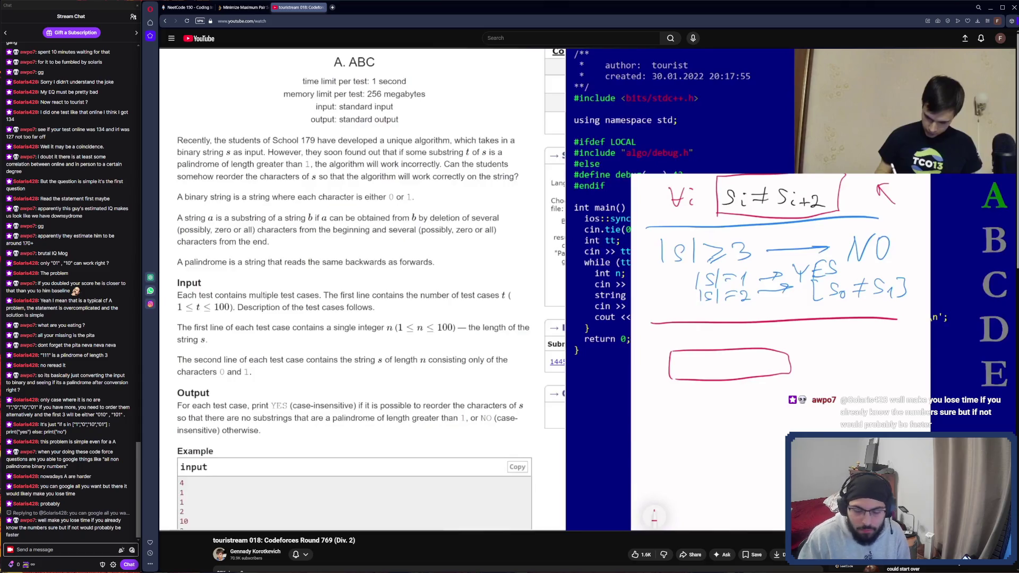
{"action": "mouse_move", "coordinate": [435, 206]}
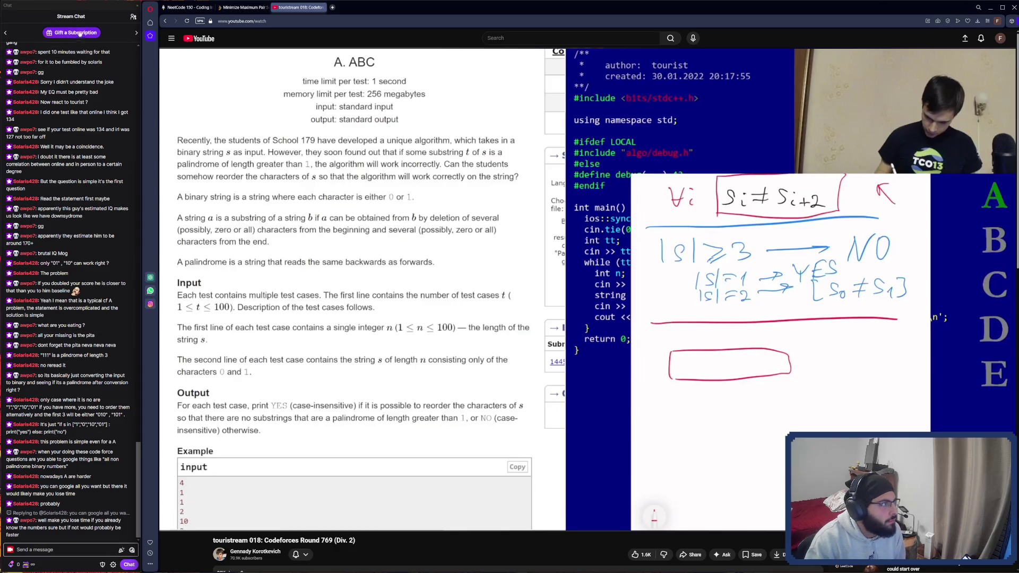
{"action": "left_click", "coordinate": [151, 24]}
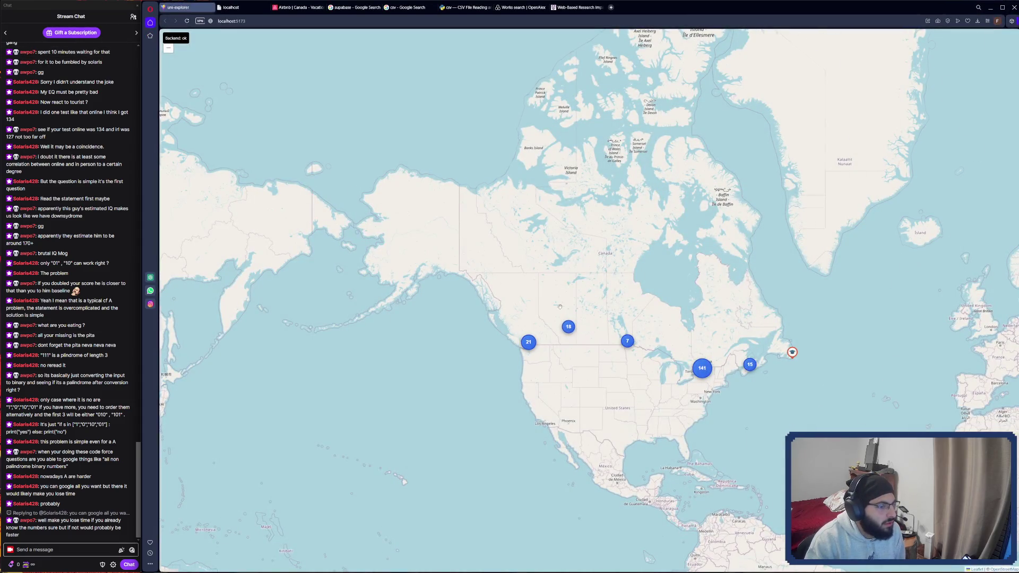
Step: Zoom into the 55-university cluster near Toronto and select the University of Waterloo marker
{"action": "scroll", "coordinate": [517, 293], "scroll_direction": "down", "scroll_amount": 2}
{"action": "scroll", "coordinate": [655, 338], "scroll_direction": "up", "scroll_amount": 5}
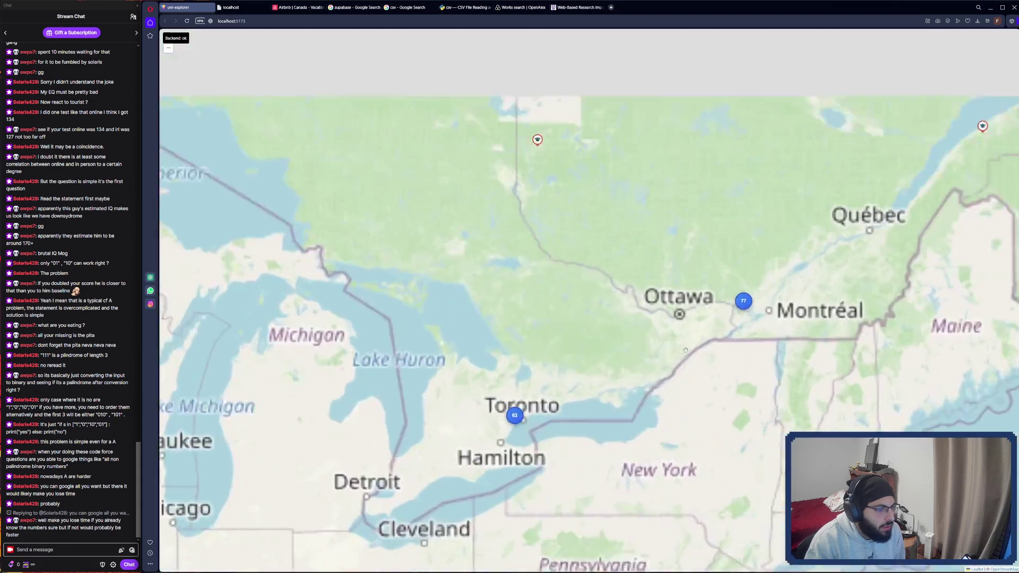
{"action": "scroll", "coordinate": [650, 336], "scroll_direction": "down", "scroll_amount": 2}
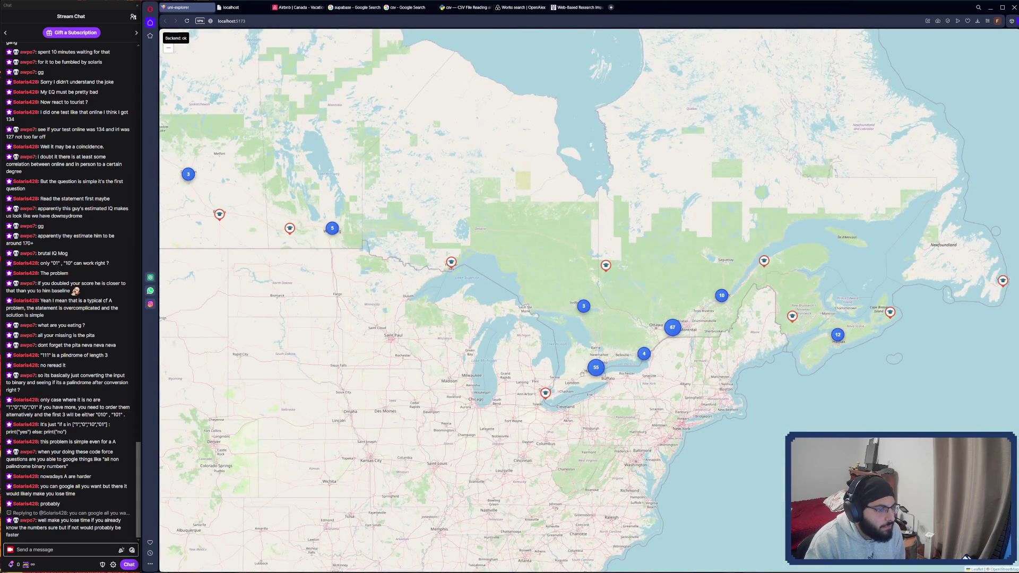
{"action": "left_click", "coordinate": [595, 367]}
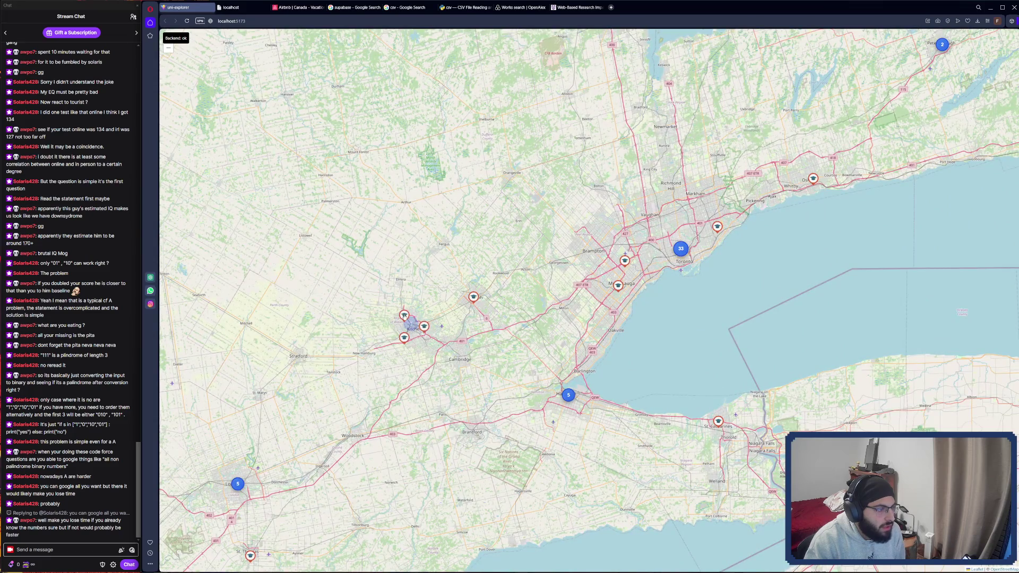
{"action": "left_click", "coordinate": [404, 316]}
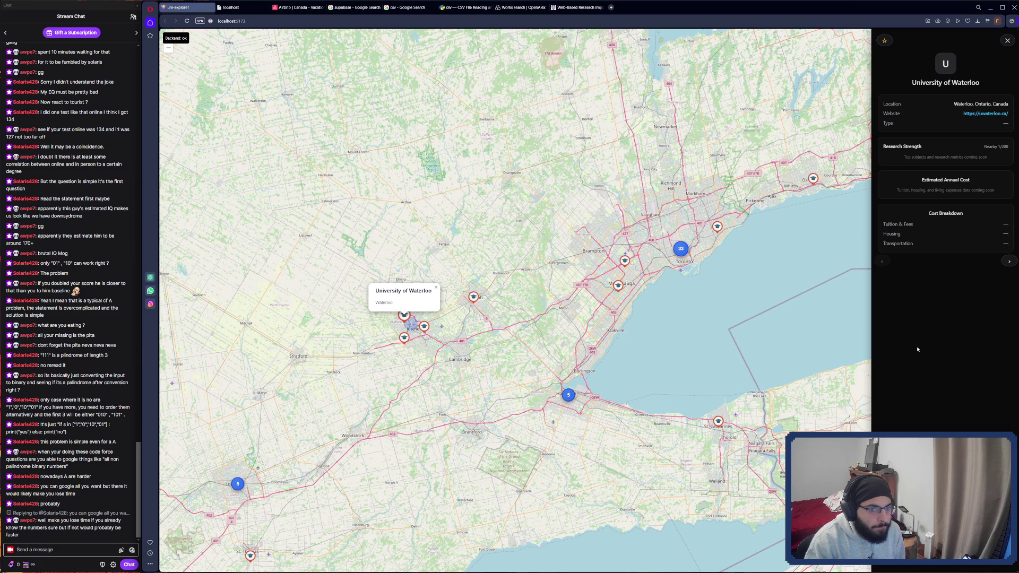
{"action": "left_click_drag", "start_coordinate": [916, 349], "coordinate": [903, 295]}
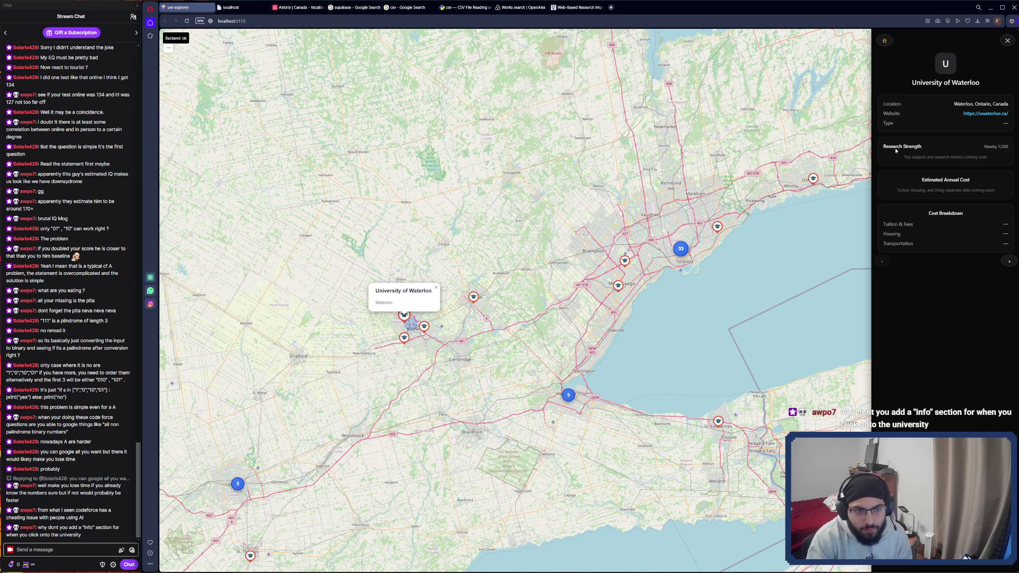
{"action": "left_click_drag", "start_coordinate": [884, 146], "coordinate": [938, 175]}
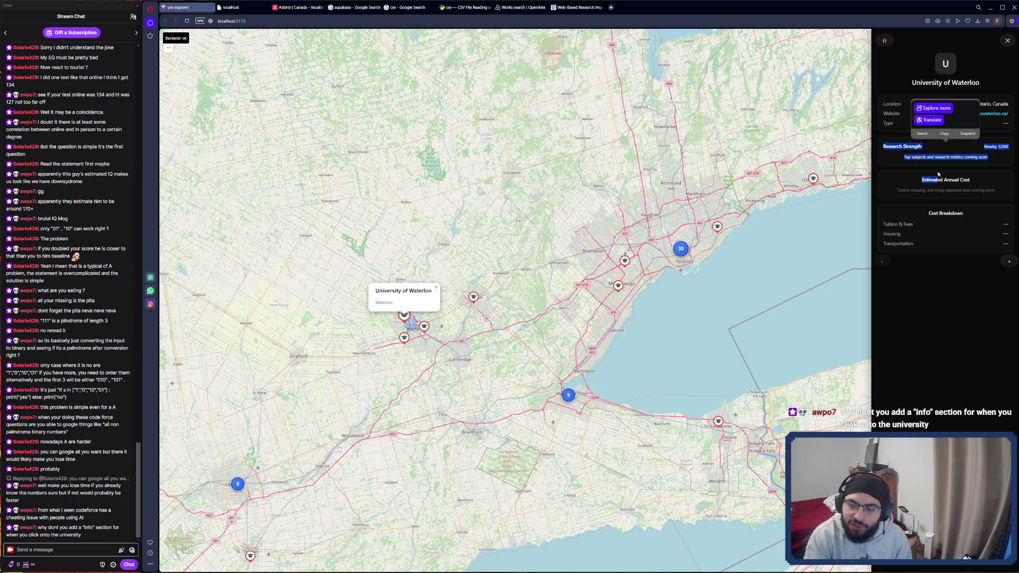
{"action": "left_click", "coordinate": [960, 198]}
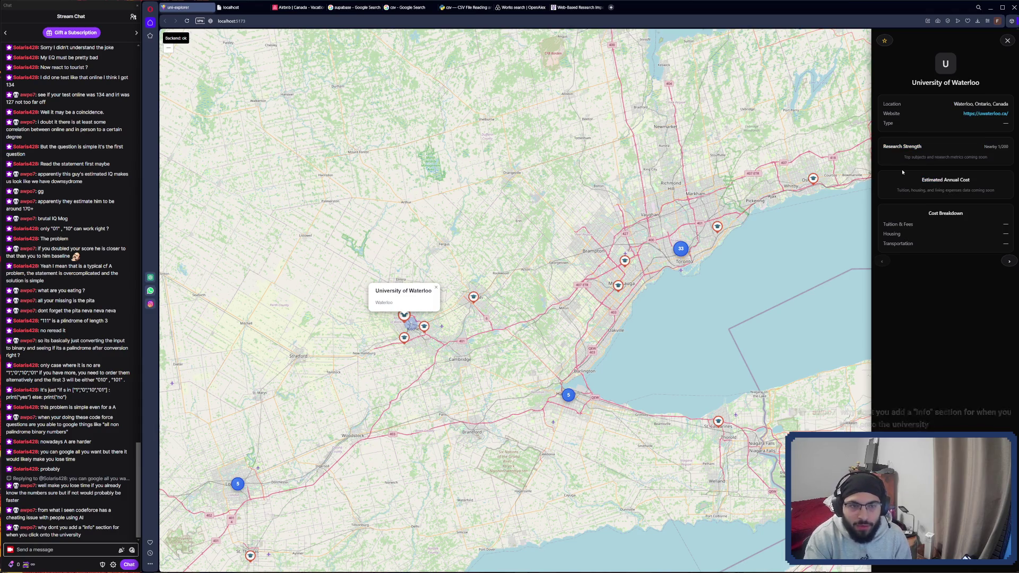
{"action": "mouse_move", "coordinate": [950, 192]}
{"action": "left_mouse_down"}
{"action": "mouse_move", "coordinate": [884, 145]}
{"action": "mouse_move", "coordinate": [938, 214]}
{"action": "left_mouse_up"}
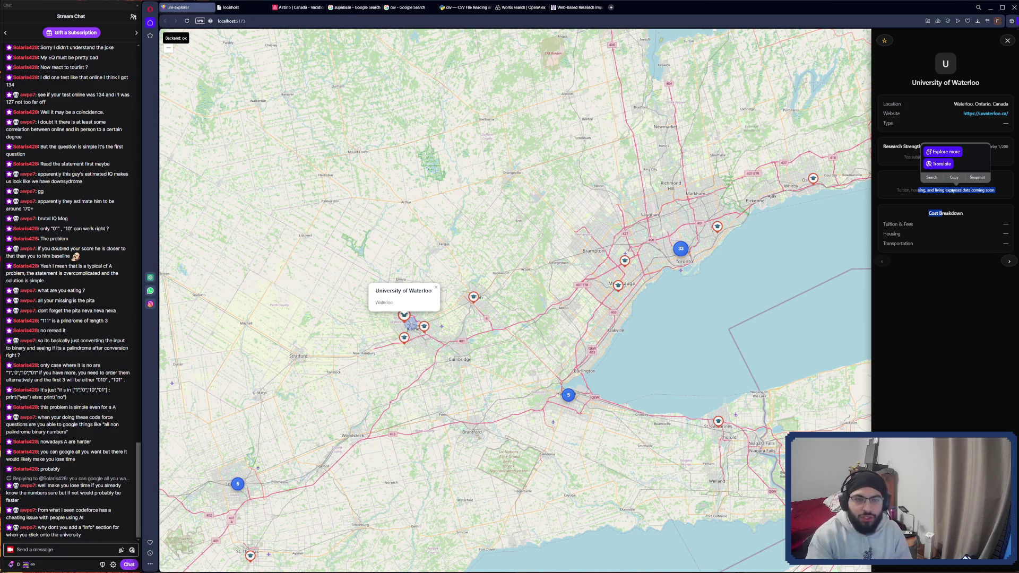
{"action": "left_click", "coordinate": [967, 333]}
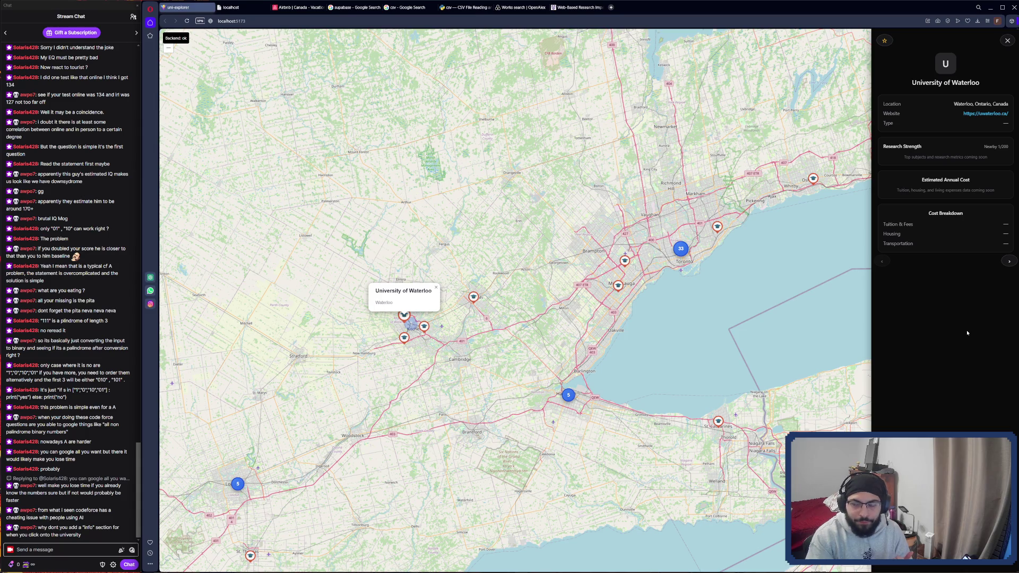
Step: Star the University of Waterloo as a favourite, then scroll down its details panel
{"action": "left_click", "coordinate": [886, 43]}
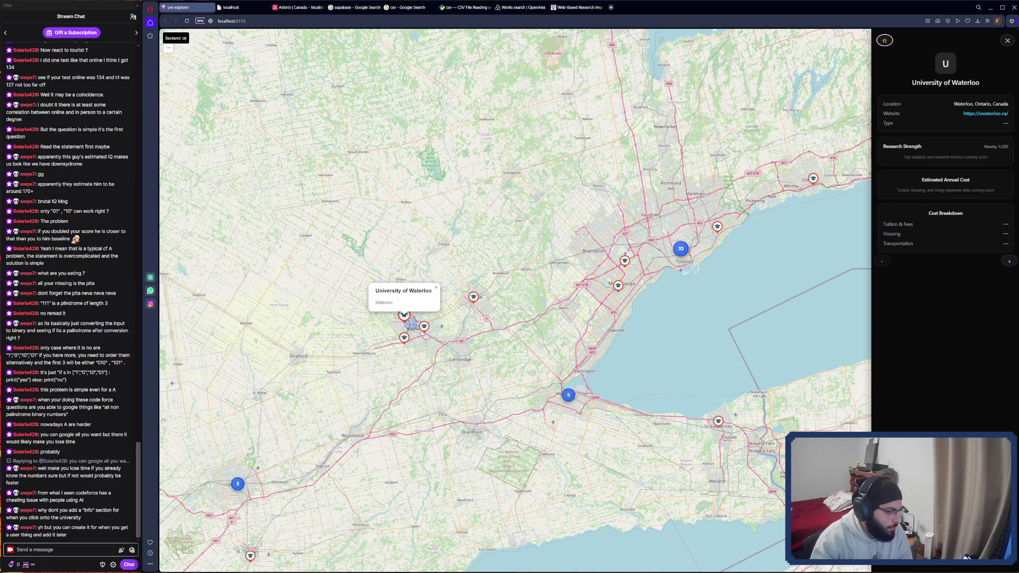
{"action": "scroll", "coordinate": [216, 489], "scroll_direction": "down", "scroll_amount": 3}
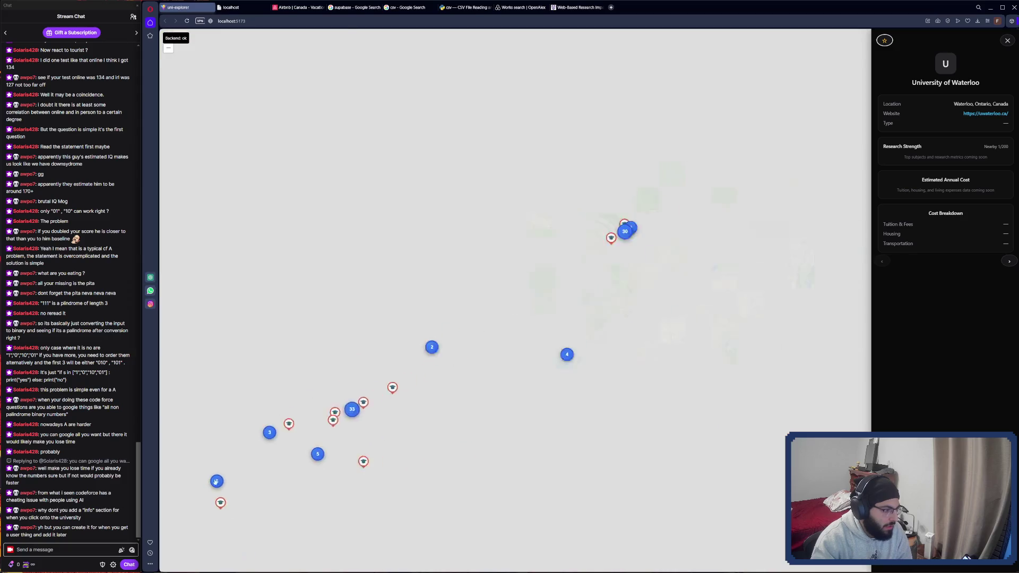
Step: Close the Waterloo details panel and capture a screenshot of the map region
{"action": "scroll", "coordinate": [230, 469], "scroll_direction": "up", "scroll_amount": 3}
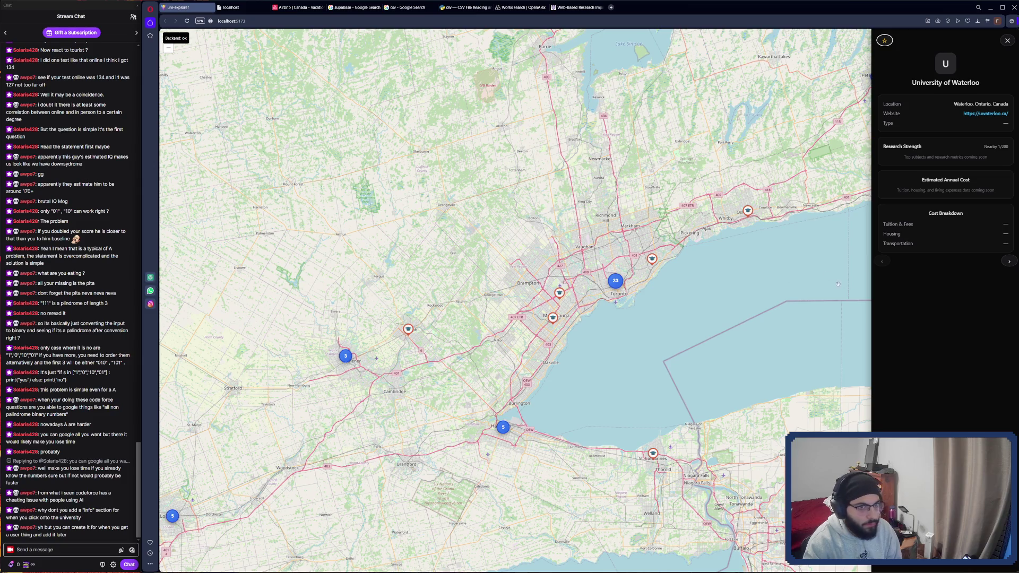
{"action": "left_click", "coordinate": [1008, 41]}
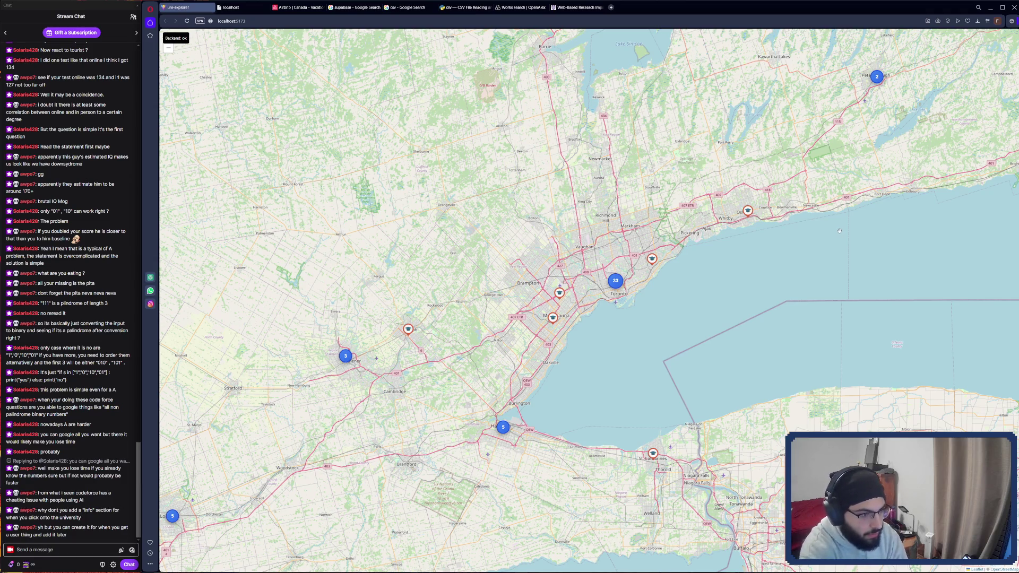
{"action": "key", "text": "super+shift+s"}
{"action": "left_click_drag", "start_coordinate": [159, 28], "coordinate": [505, 303]}
Step: Launch Microsoft Whiteboard from the system search
{"action": "key", "text": "super"}
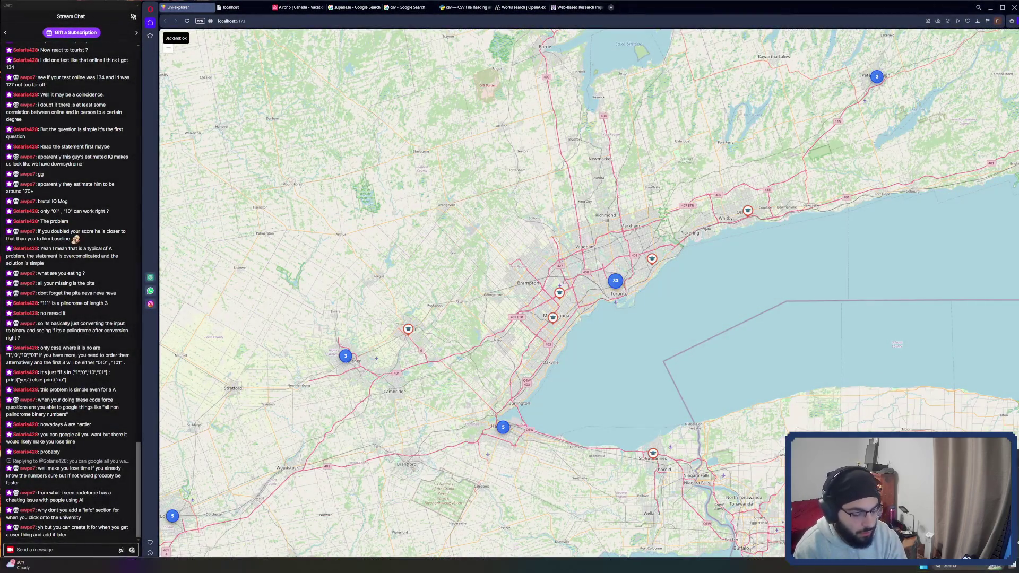
{"action": "type", "text": "w"}
{"action": "key", "text": "Return"}
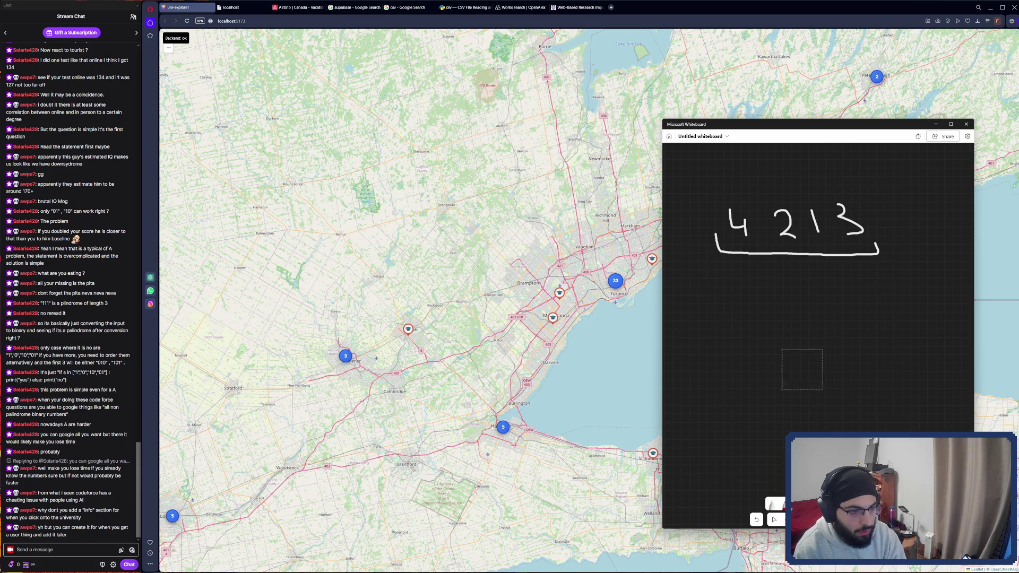
Step: Erase the old 4213 sketch and paste the map screenshot onto the whiteboard
{"action": "mouse_move", "coordinate": [801, 364]}
{"action": "left_mouse_down"}
{"action": "mouse_move", "coordinate": [801, 205]}
{"action": "mouse_move", "coordinate": [731, 223]}
{"action": "left_mouse_up"}
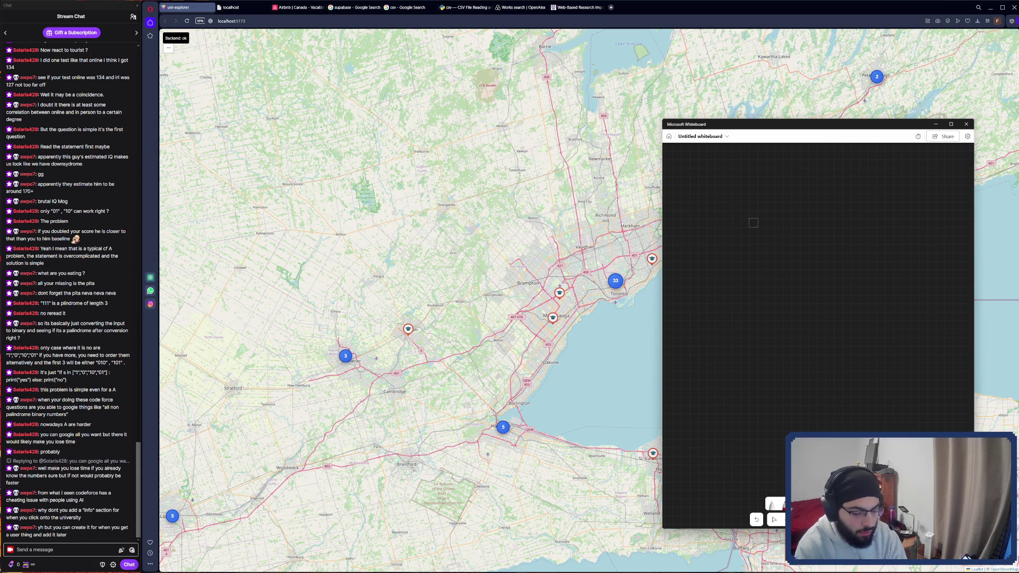
{"action": "key", "text": "ctrl+v"}
{"action": "scroll", "coordinate": [885, 327], "scroll_direction": "up", "scroll_amount": 2}
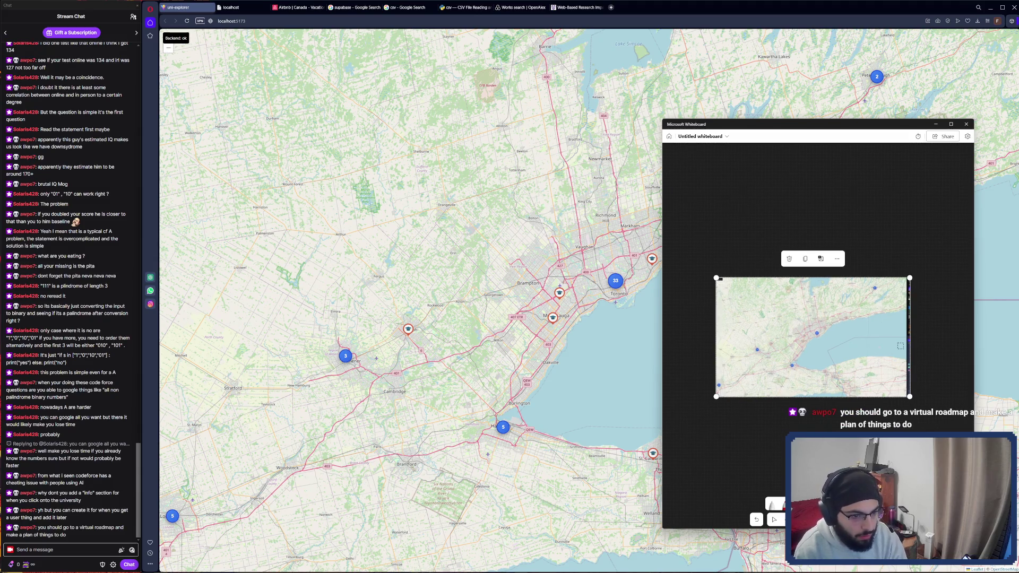
{"action": "left_click", "coordinate": [773, 505]}
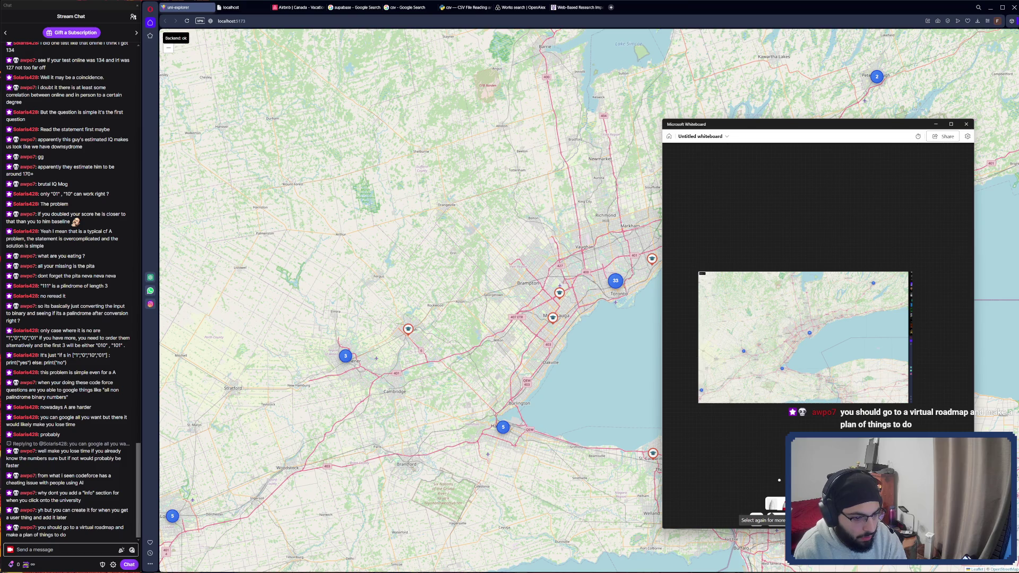
Step: Mark the map with a horizontal line and four red vertical strokes, then search for Obsidian
{"action": "left_click_drag", "start_coordinate": [688, 360], "coordinate": [922, 356]}
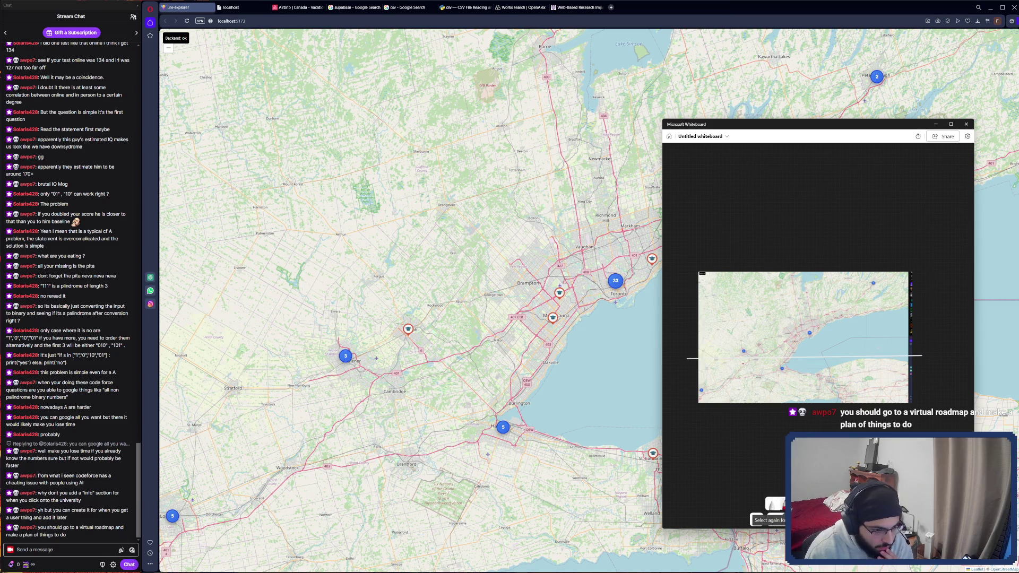
{"action": "left_click_drag", "start_coordinate": [743, 358], "coordinate": [747, 400]}
{"action": "left_click_drag", "start_coordinate": [791, 359], "coordinate": [795, 403]}
{"action": "left_click_drag", "start_coordinate": [829, 360], "coordinate": [833, 397]}
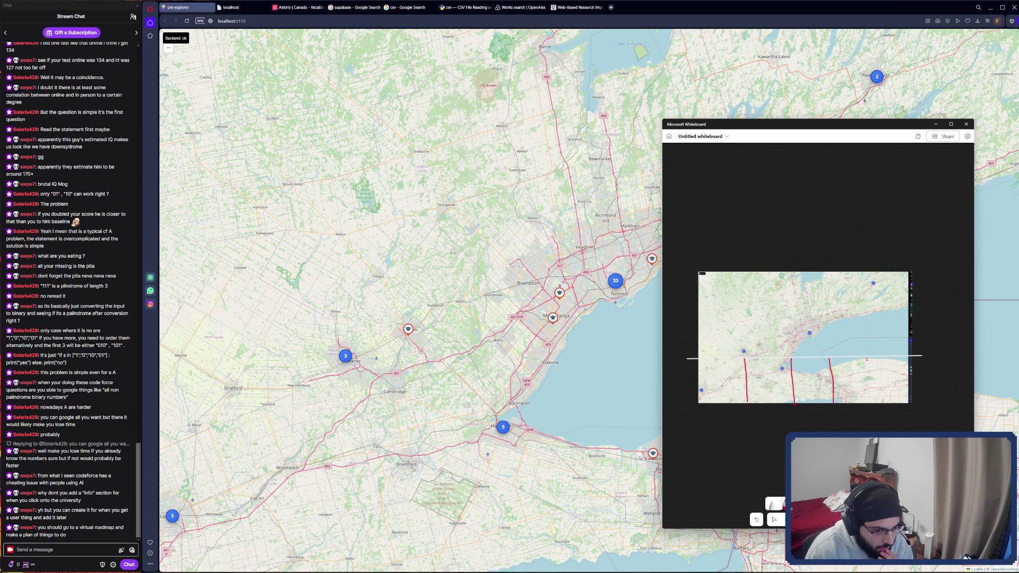
{"action": "left_click_drag", "start_coordinate": [867, 359], "coordinate": [873, 397]}
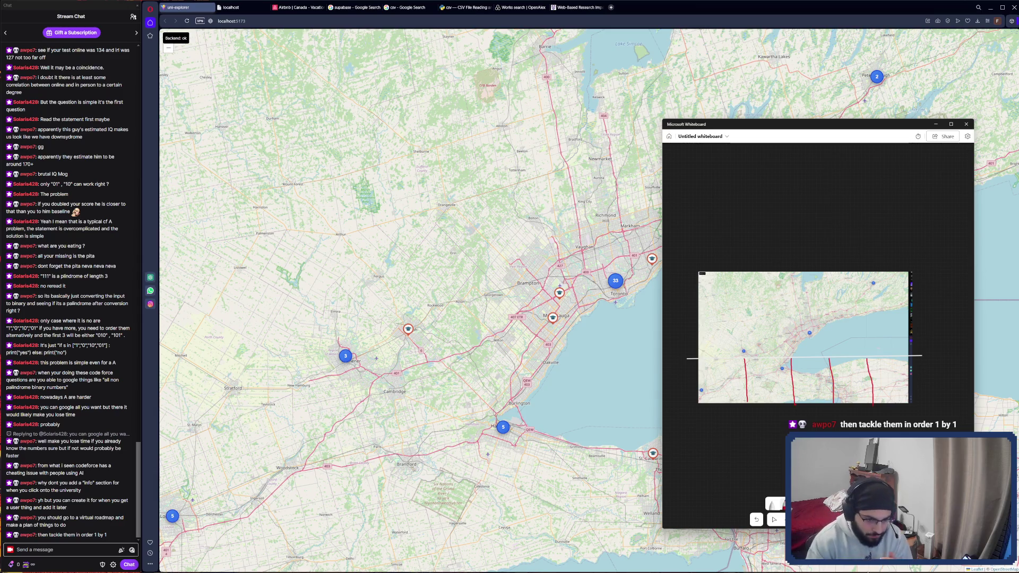
{"action": "left_click", "coordinate": [966, 557]}
{"action": "type", "text": "obsidian"}
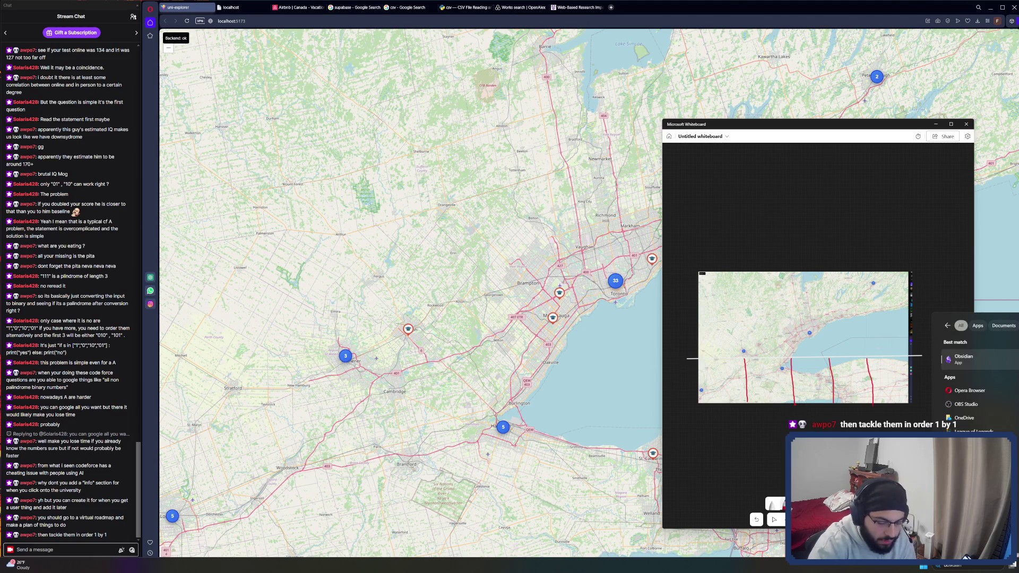
{"action": "key", "text": "Return"}
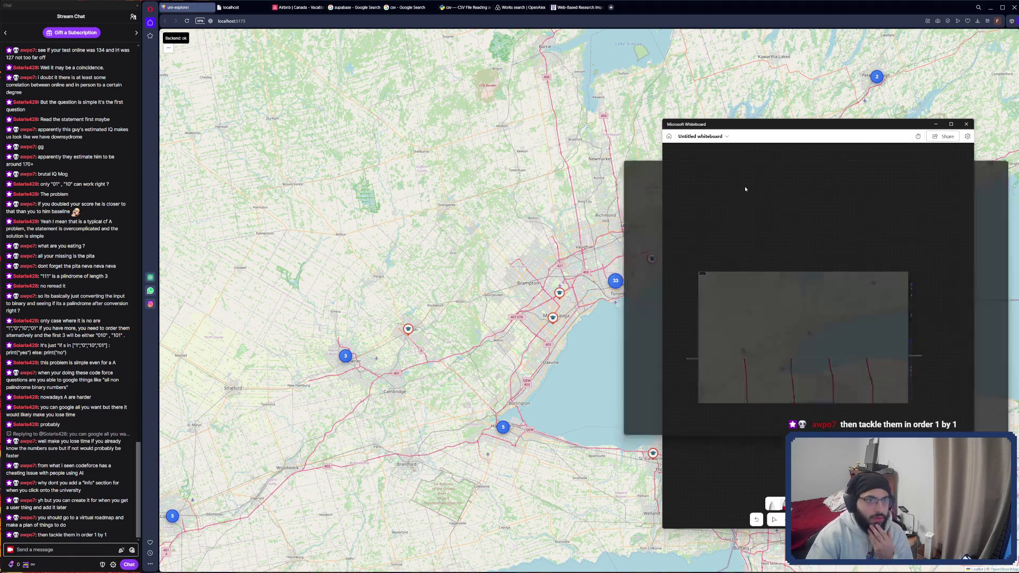
{"action": "left_click_drag", "start_coordinate": [797, 159], "coordinate": [583, 76]}
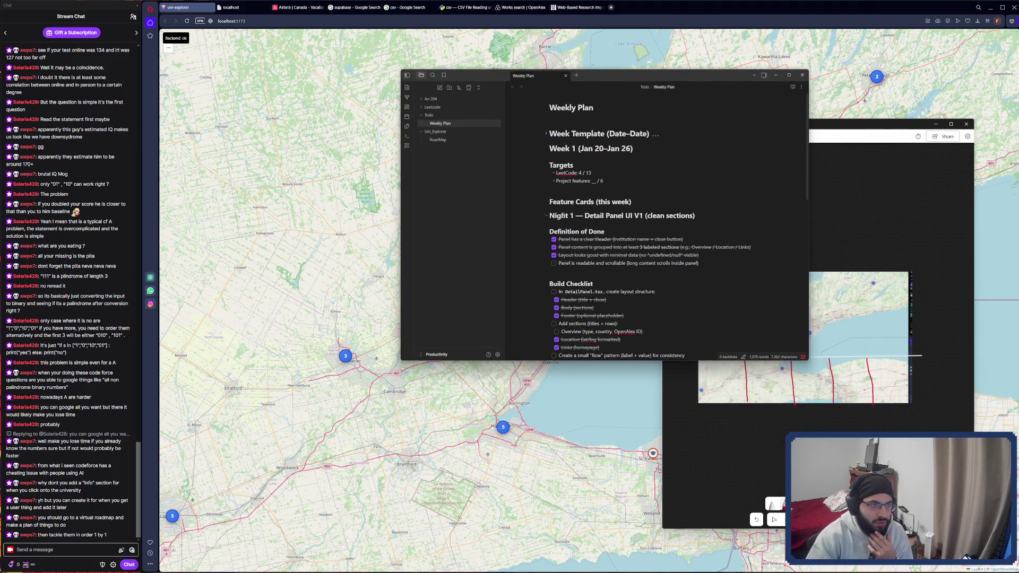
{"action": "scroll", "coordinate": [588, 192], "scroll_direction": "down", "scroll_amount": 5}
{"action": "scroll", "coordinate": [593, 229], "scroll_direction": "up", "scroll_amount": 5}
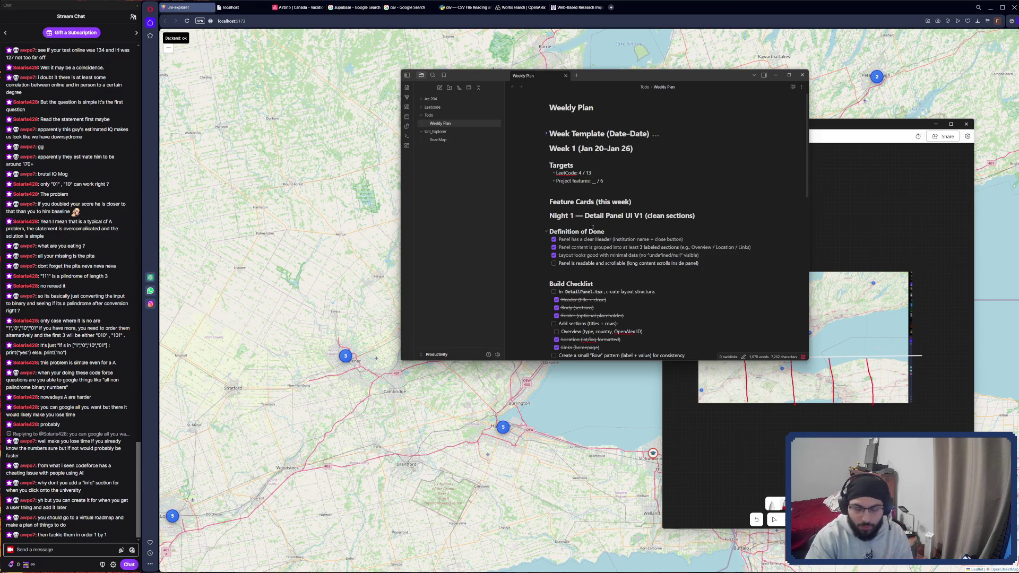
{"action": "left_click", "coordinate": [439, 139]}
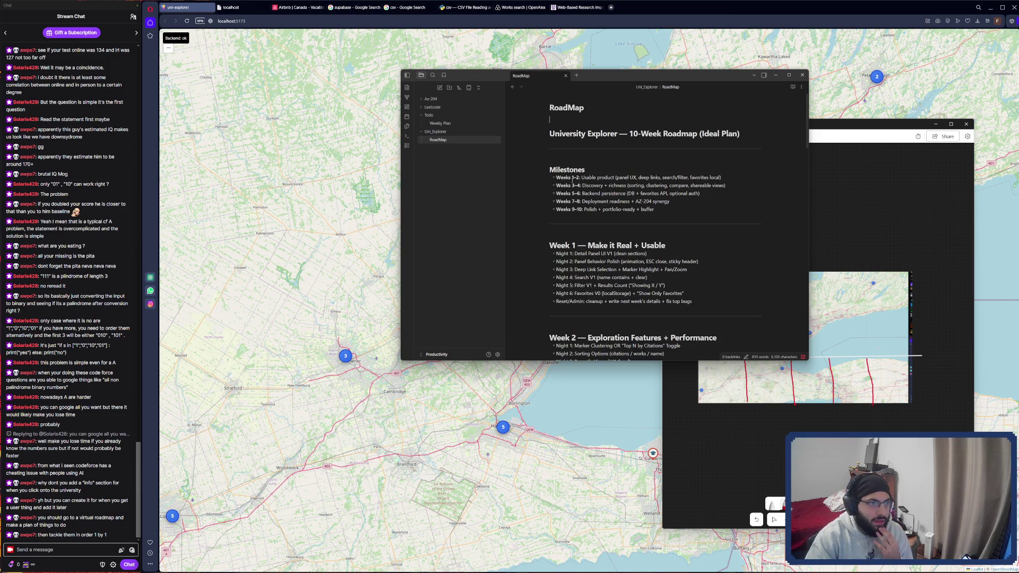
{"action": "scroll", "coordinate": [624, 175], "scroll_direction": "down", "scroll_amount": 10}
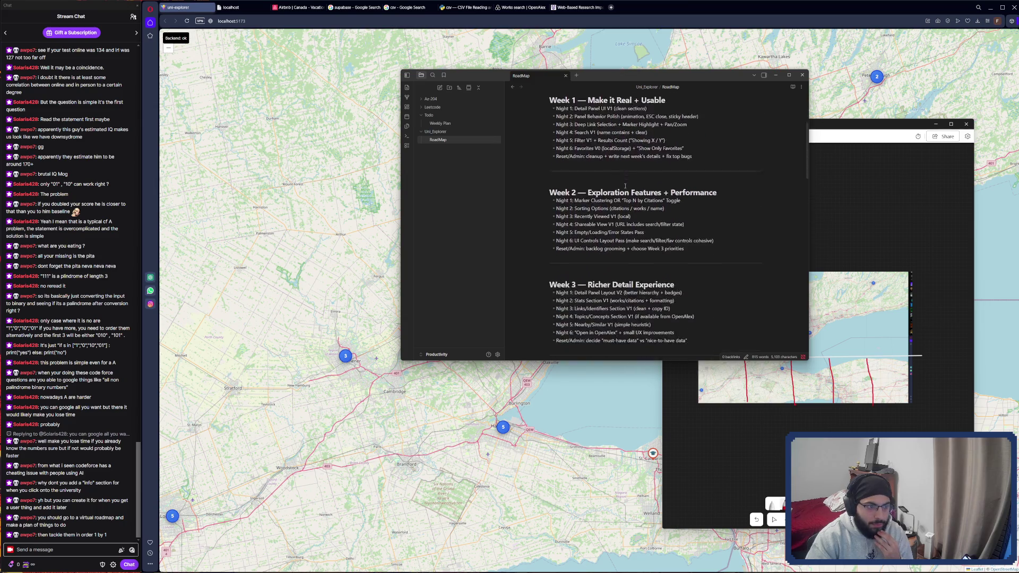
{"action": "scroll", "coordinate": [625, 185], "scroll_direction": "down", "scroll_amount": 15}
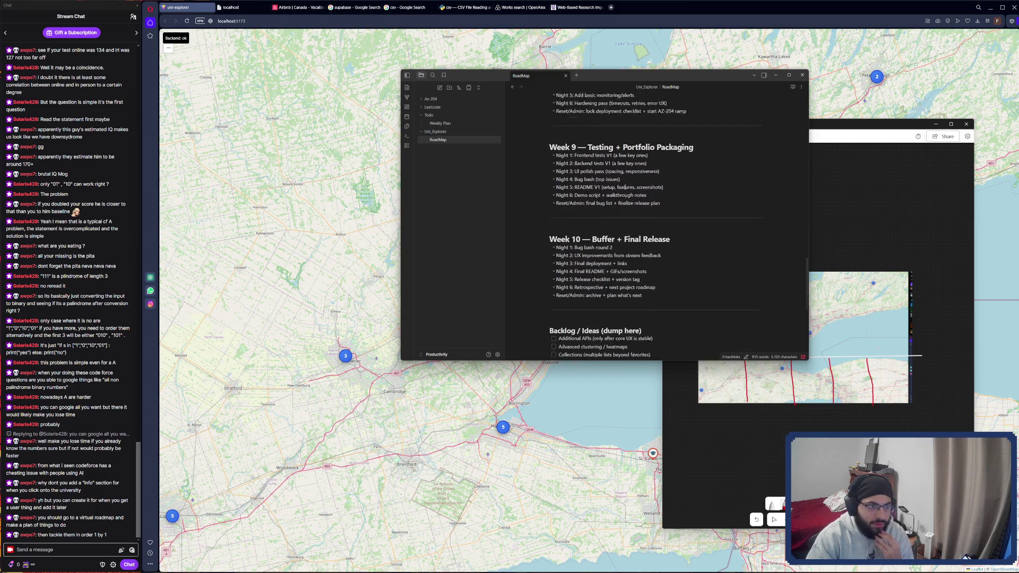
{"action": "scroll", "coordinate": [629, 198], "scroll_direction": "up", "scroll_amount": 15}
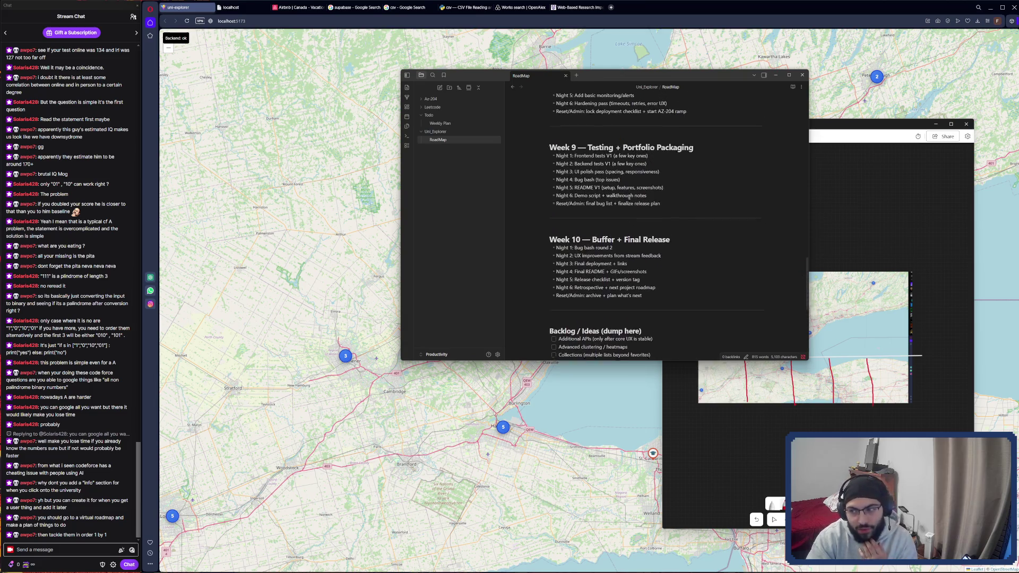
{"action": "scroll", "coordinate": [629, 198], "scroll_direction": "up", "scroll_amount": 15}
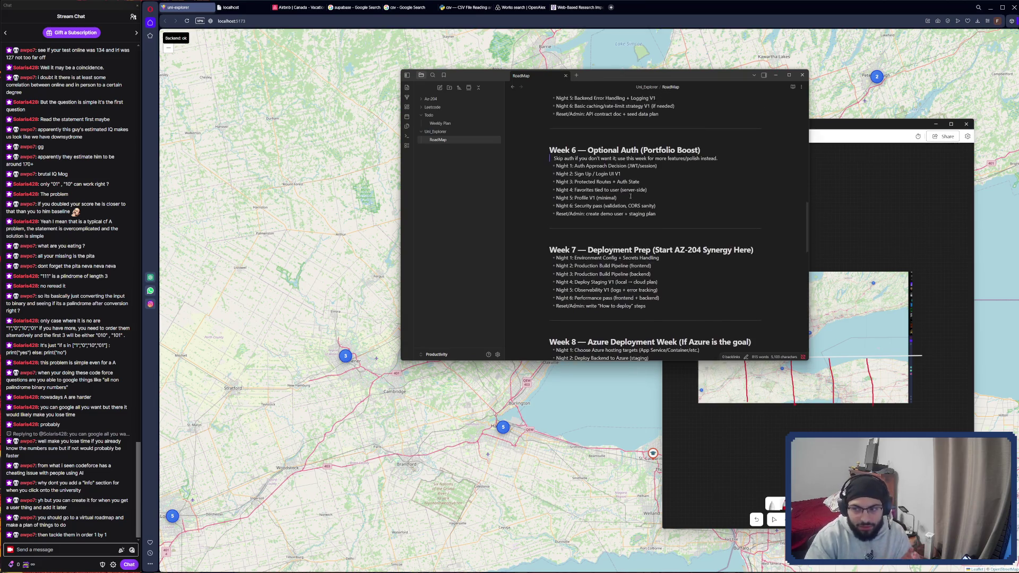
{"action": "scroll", "coordinate": [631, 195], "scroll_direction": "up", "scroll_amount": 15}
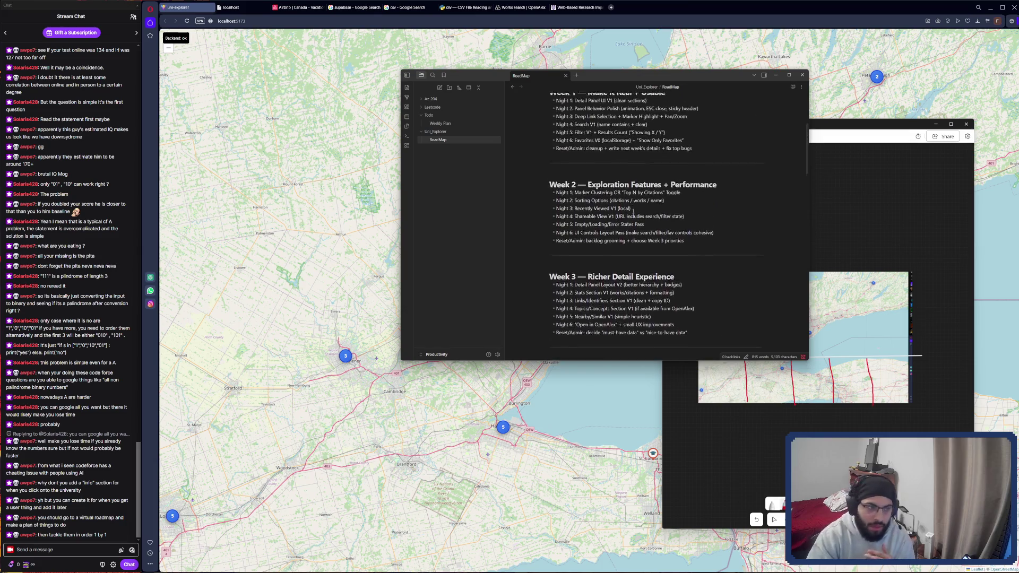
{"action": "left_click", "coordinate": [776, 75]}
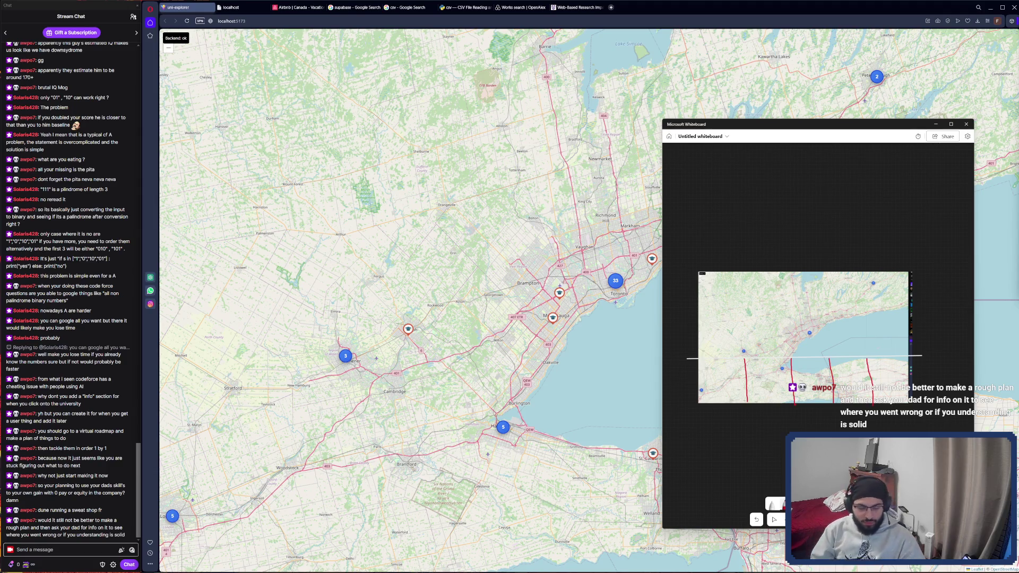
Step: Bring the Obsidian RoadMap note back in front of the uni-explorer map with Alt+Tab
{"action": "key", "text": "alt+Tab"}
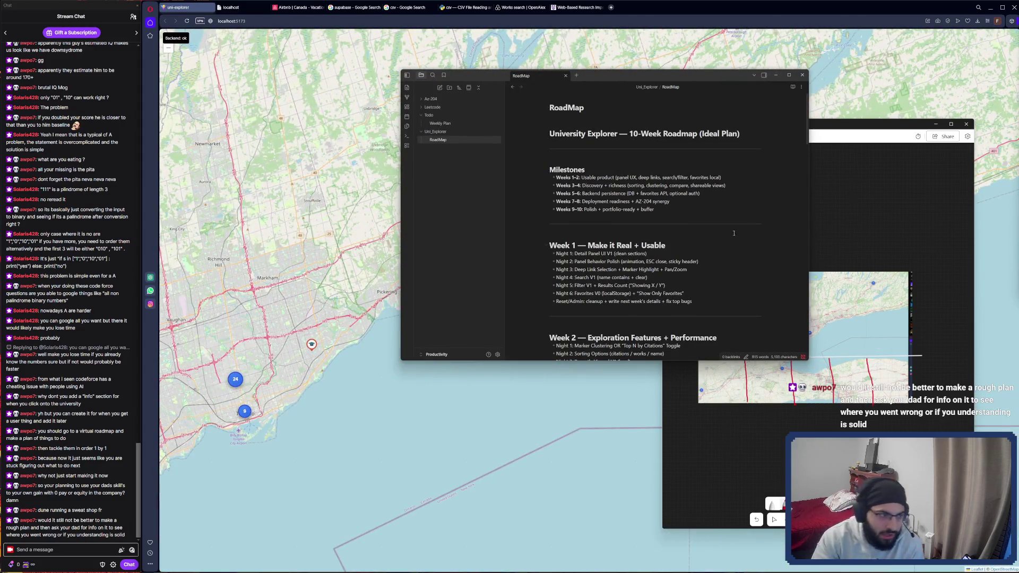
Step: Highlight the Week 1 Night 1–5 tasks and the Night 6 favorites task in RoadMap
{"action": "scroll", "coordinate": [686, 230], "scroll_direction": "down", "scroll_amount": 1}
{"action": "mouse_move", "coordinate": [569, 220]}
{"action": "left_mouse_down"}
{"action": "mouse_move", "coordinate": [648, 230]}
{"action": "mouse_move", "coordinate": [655, 252]}
{"action": "mouse_move", "coordinate": [666, 252]}
{"action": "left_mouse_up"}
{"action": "left_click_drag", "start_coordinate": [558, 260], "coordinate": [682, 260]}
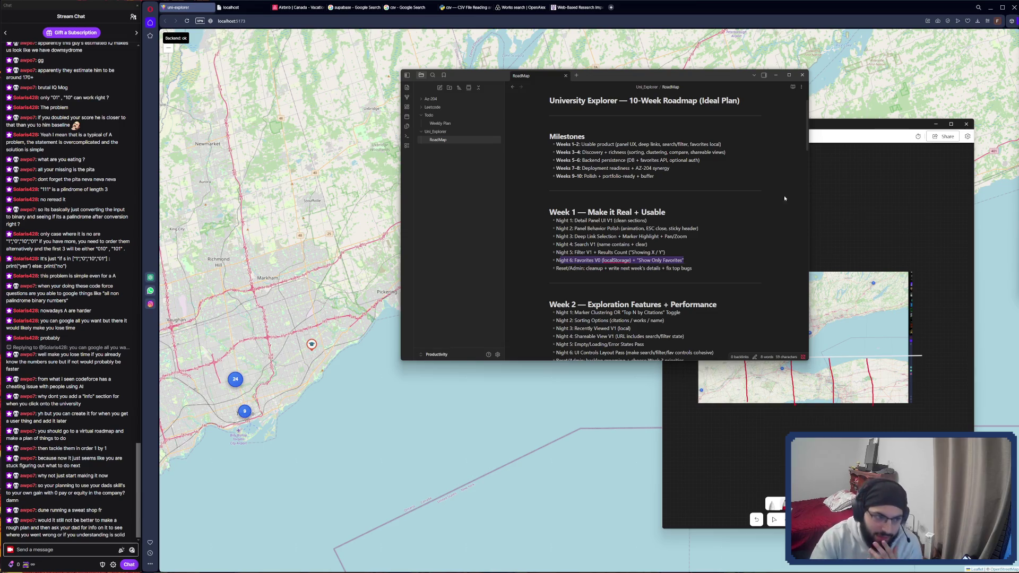
Step: Highlight the Week 2 exploration tasks, then return to the Toronto map
{"action": "scroll", "coordinate": [785, 199], "scroll_direction": "down", "scroll_amount": 3}
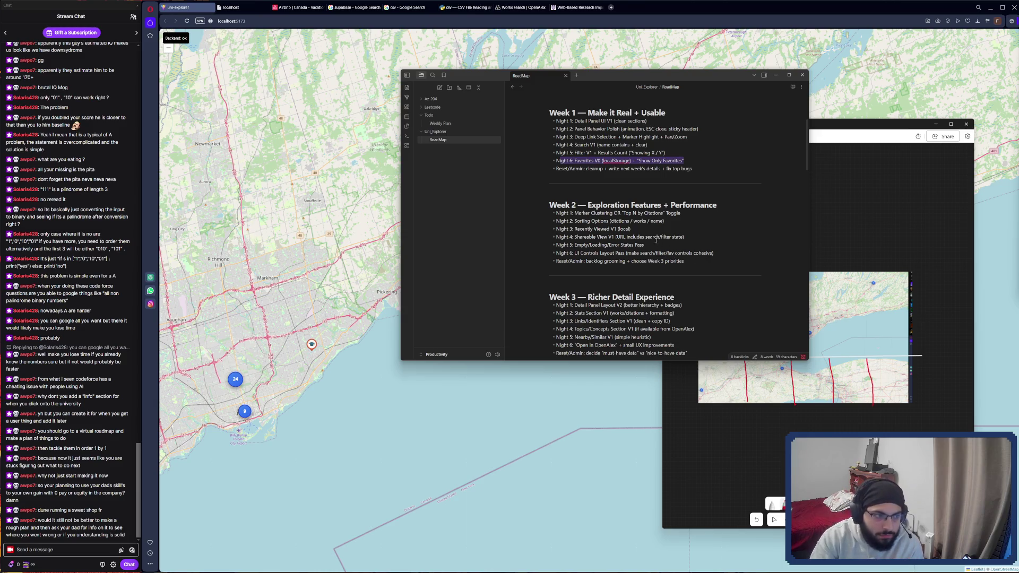
{"action": "left_click_drag", "start_coordinate": [574, 212], "coordinate": [657, 260]}
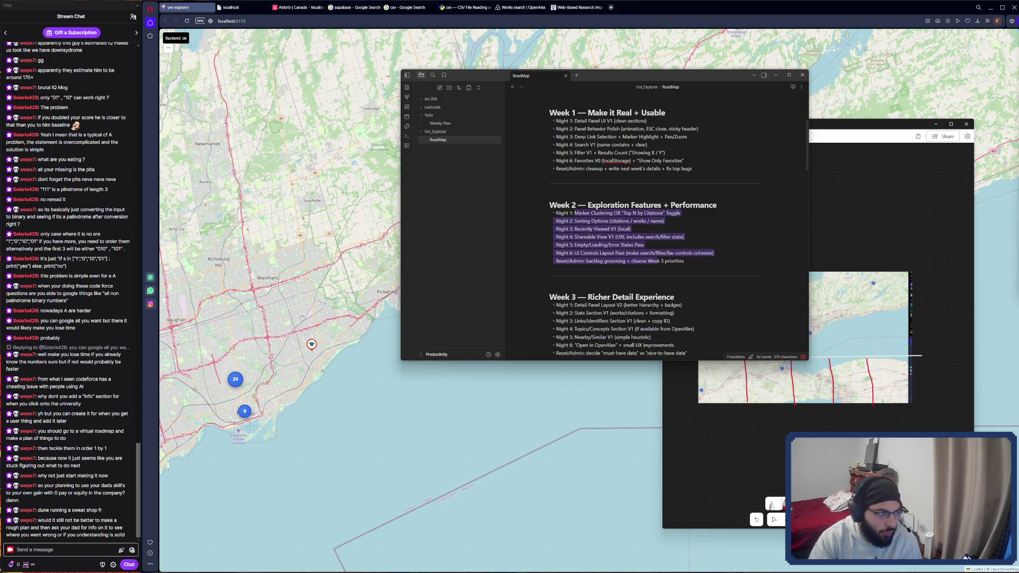
{"action": "left_click", "coordinate": [235, 379]}
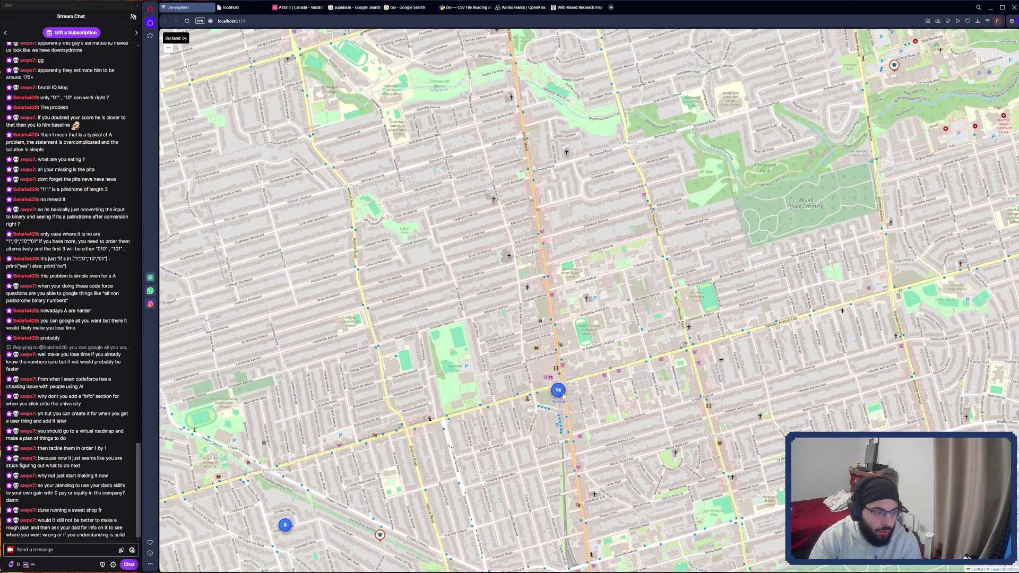
Step: Spread the Toronto cluster of 14 and step from Hospital for Sick Children to York University's details
{"action": "left_click", "coordinate": [558, 390]}
{"action": "left_click", "coordinate": [557, 364]}
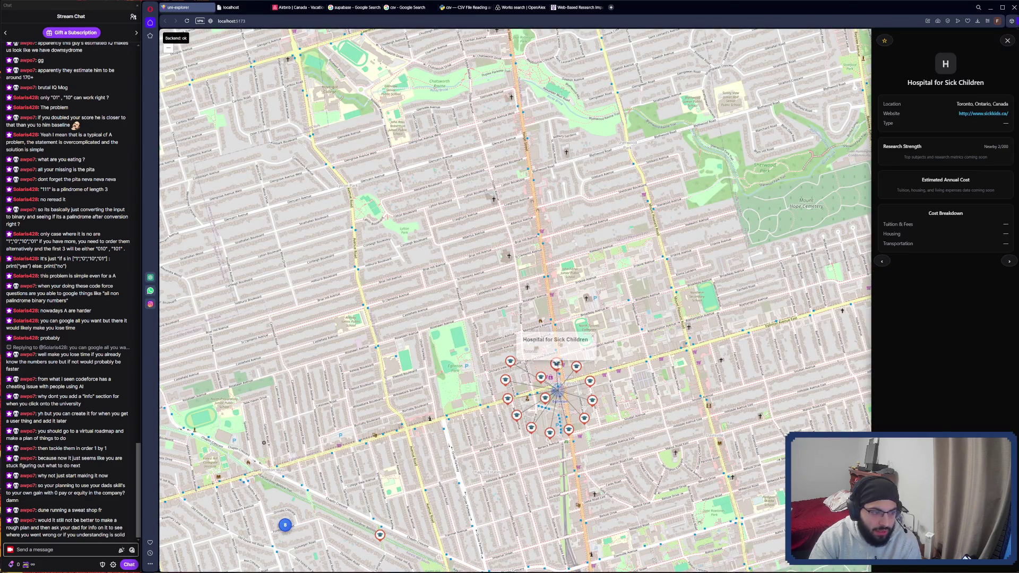
{"action": "left_click", "coordinate": [1012, 264]}
{"action": "left_click", "coordinate": [1012, 264]}
{"action": "left_click", "coordinate": [1012, 264]}
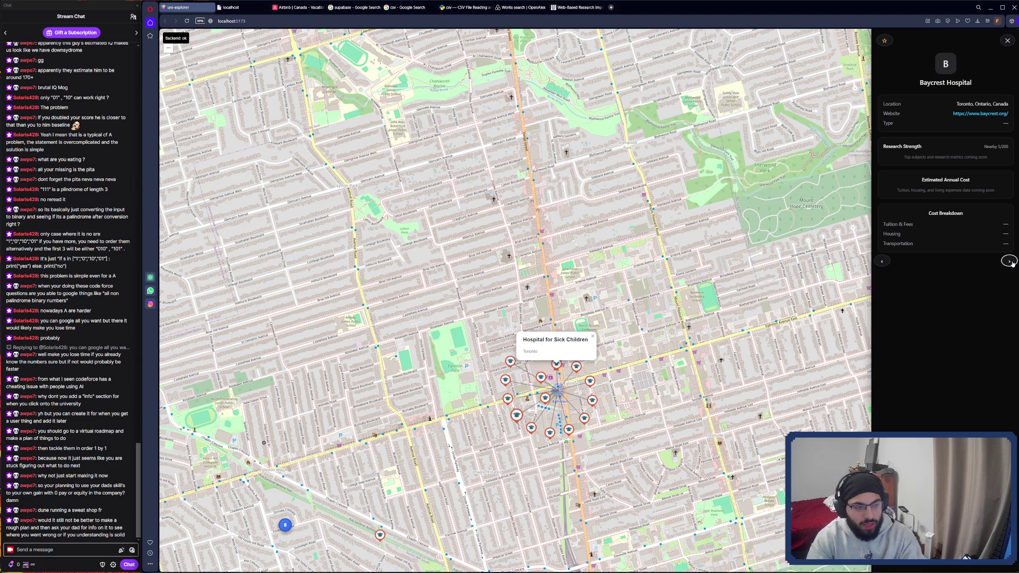
{"action": "left_click", "coordinate": [1012, 263]}
{"action": "left_click", "coordinate": [1012, 264]}
{"action": "left_click", "coordinate": [1012, 263]}
{"action": "left_click", "coordinate": [1012, 264]}
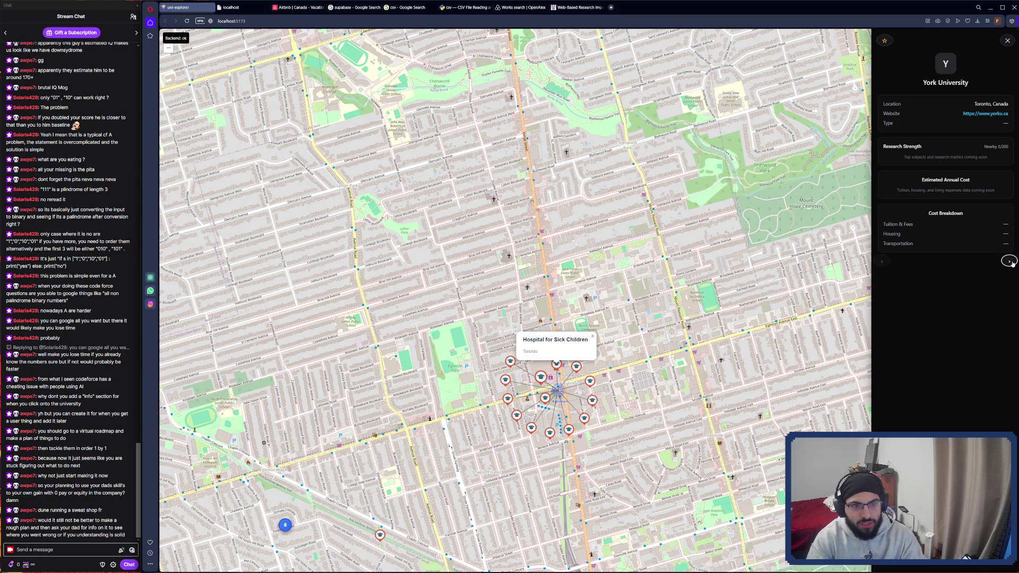
{"action": "key", "text": "alt+Tab"}
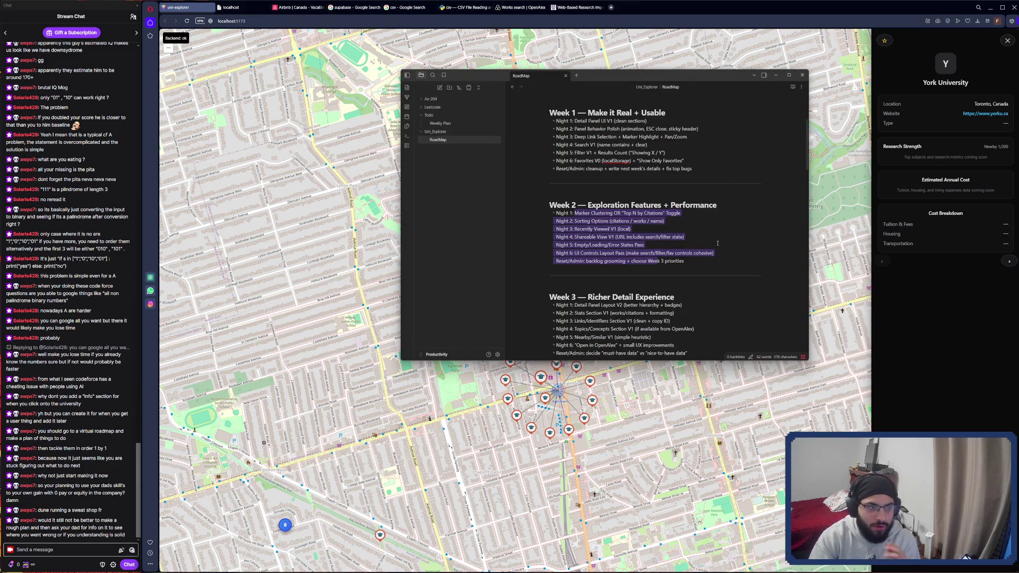
Step: Highlight the Week 2 Shareable View task in the RoadMap note
{"action": "left_click", "coordinate": [691, 245]}
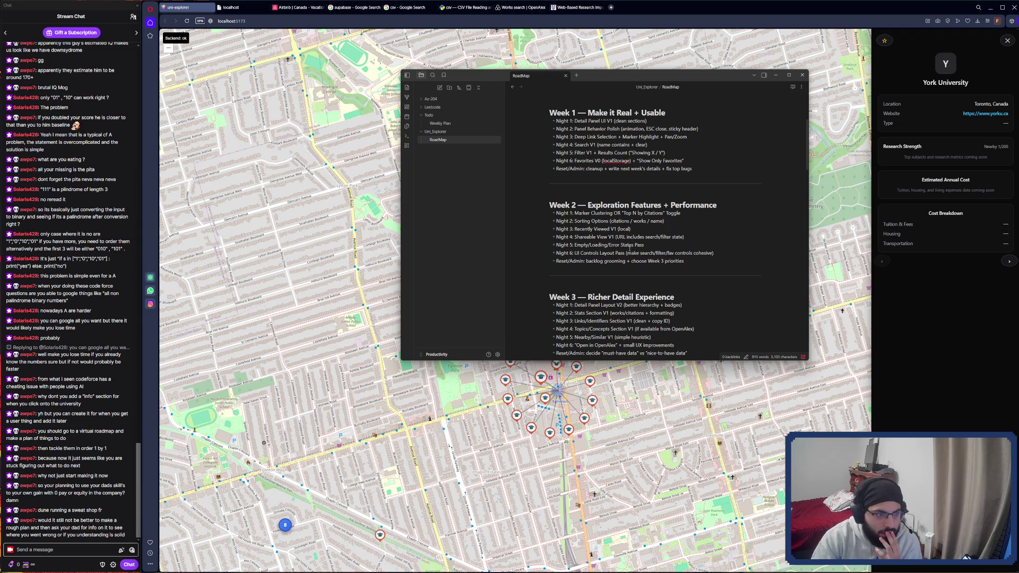
{"action": "left_click_drag", "start_coordinate": [580, 237], "coordinate": [666, 241]}
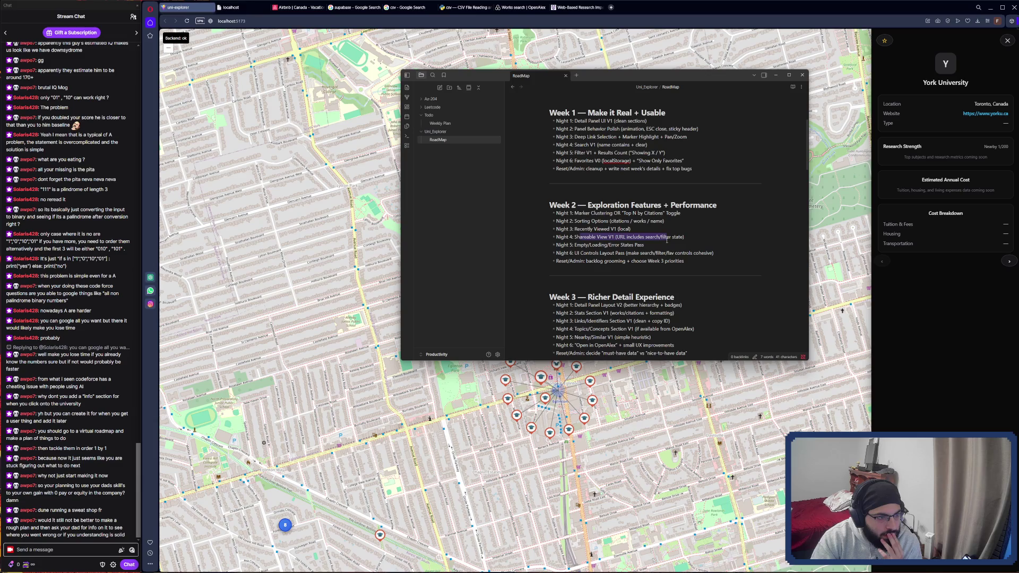
{"action": "left_click", "coordinate": [684, 248]}
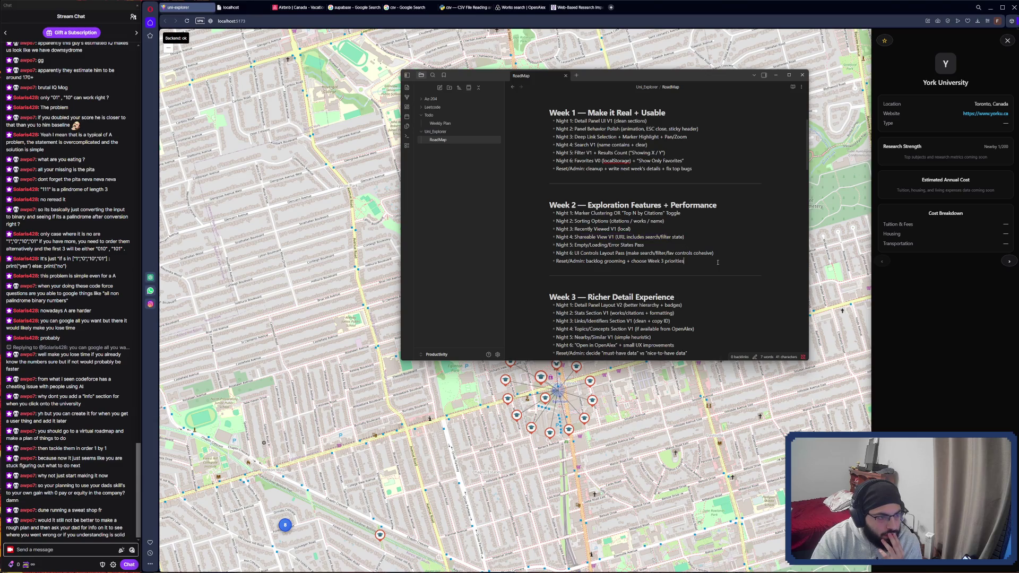
Step: Scroll to the Week 3 heading, then minimize the notes to reveal the map
{"action": "scroll", "coordinate": [691, 260], "scroll_direction": "down", "scroll_amount": 3}
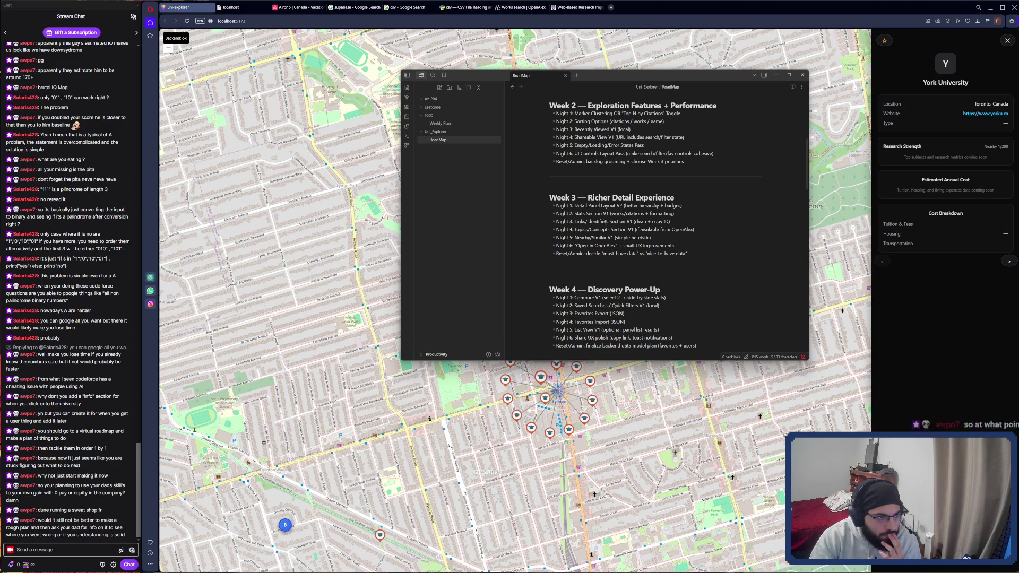
{"action": "left_click_drag", "start_coordinate": [602, 197], "coordinate": [595, 198]}
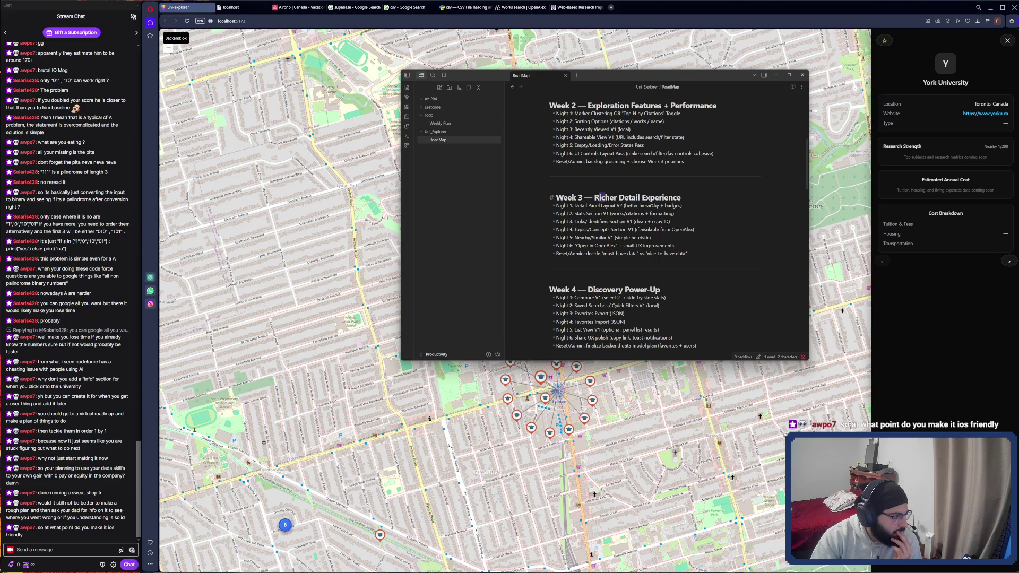
{"action": "left_click", "coordinate": [776, 75]}
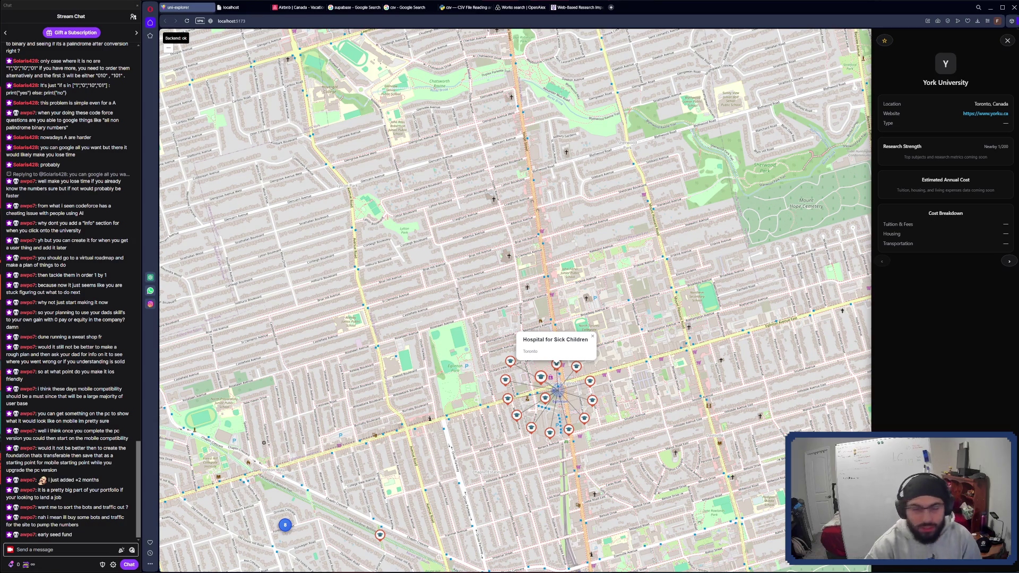
Step: Open a new browser tab showing the start page with Google search and shortcut tiles
{"action": "left_click", "coordinate": [611, 7]}
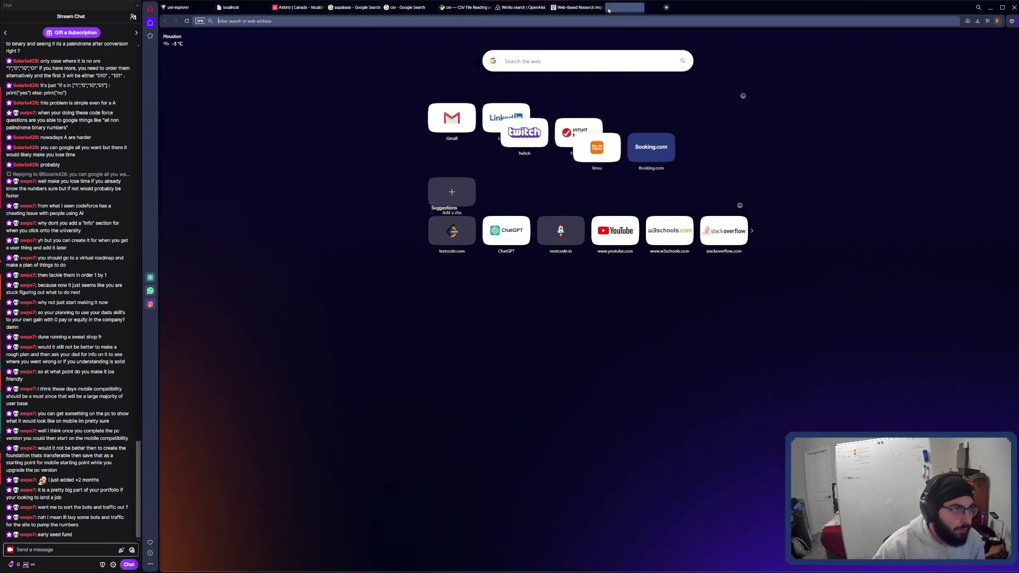
Step: Go to twitch.tv and open the Software and Game Development category in a new tab
{"action": "type", "text": "tw"}
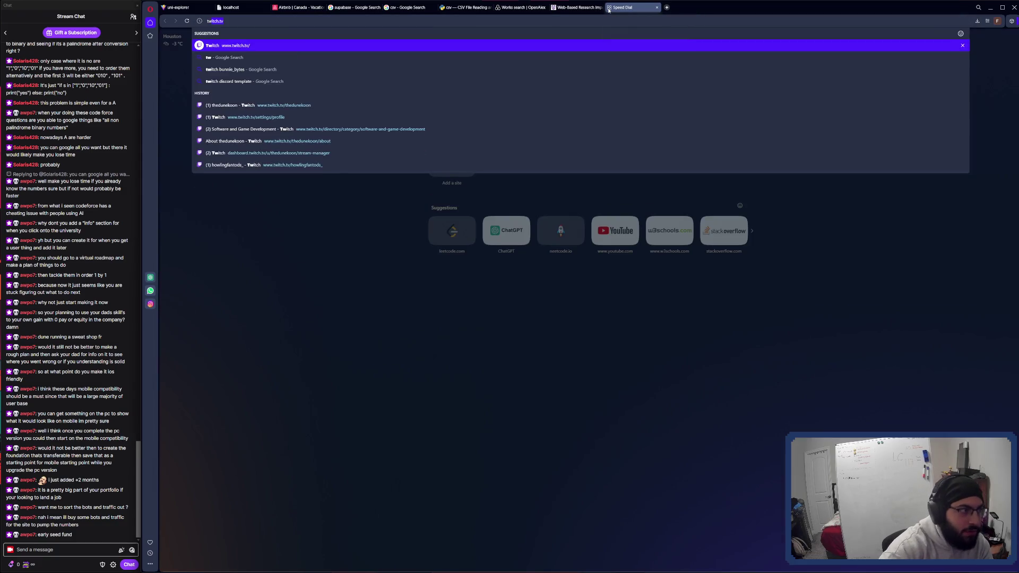
{"action": "key", "text": "Return"}
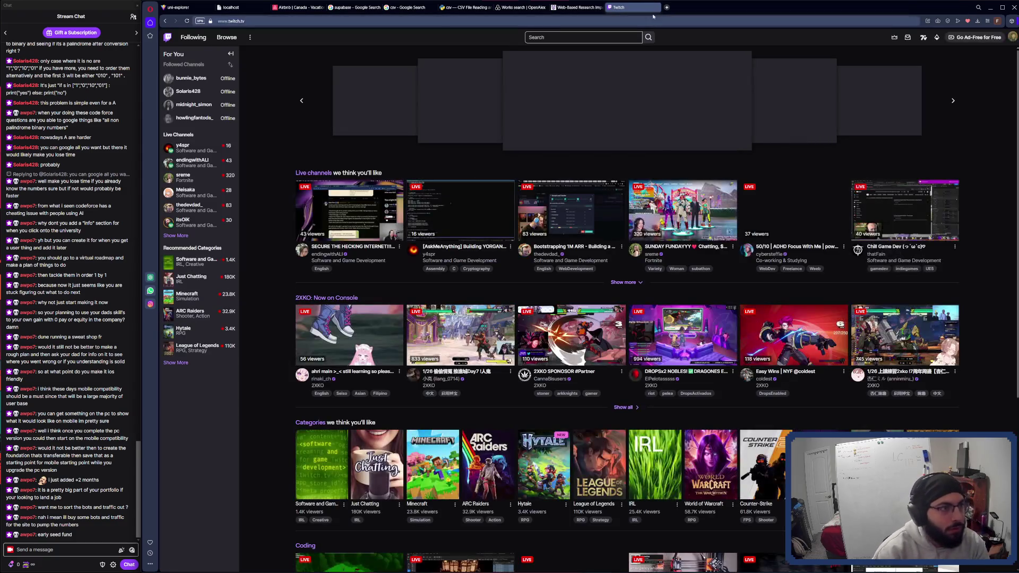
{"action": "left_click", "coordinate": [667, 7]}
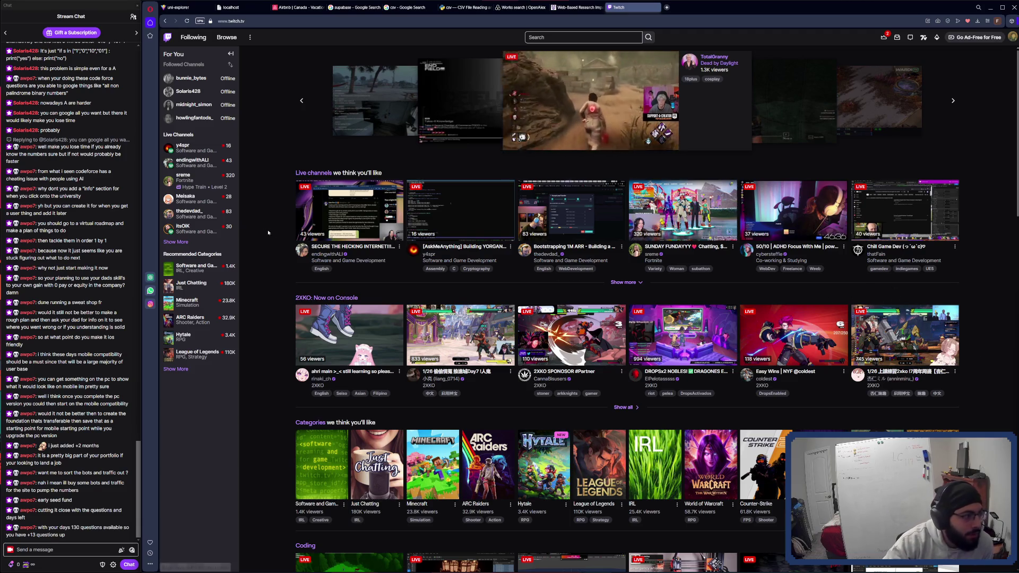
{"action": "middle_click", "coordinate": [202, 268]}
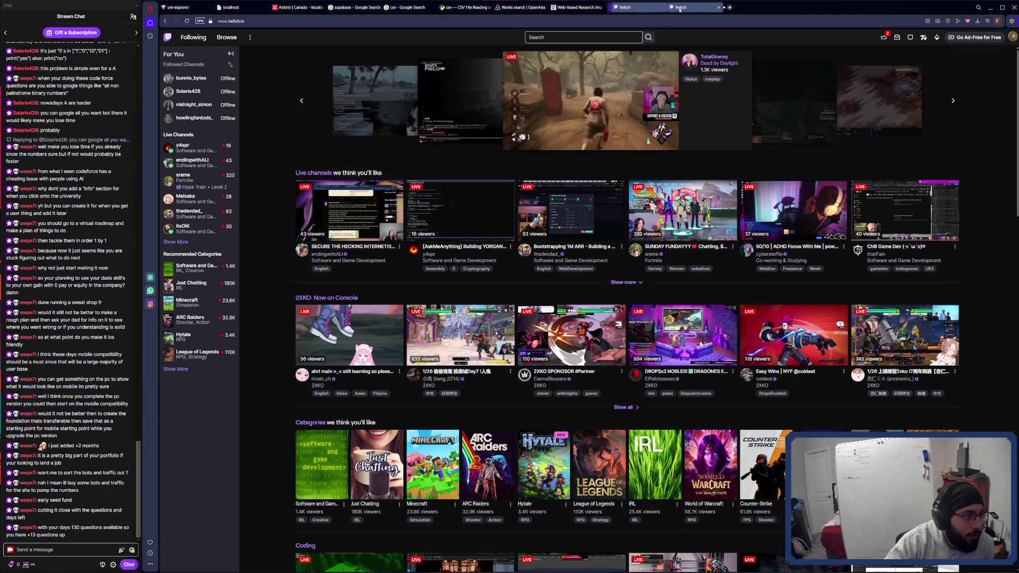
Step: Switch to the Software and Game Development tab and scroll through its live channels
{"action": "left_click", "coordinate": [696, 8]}
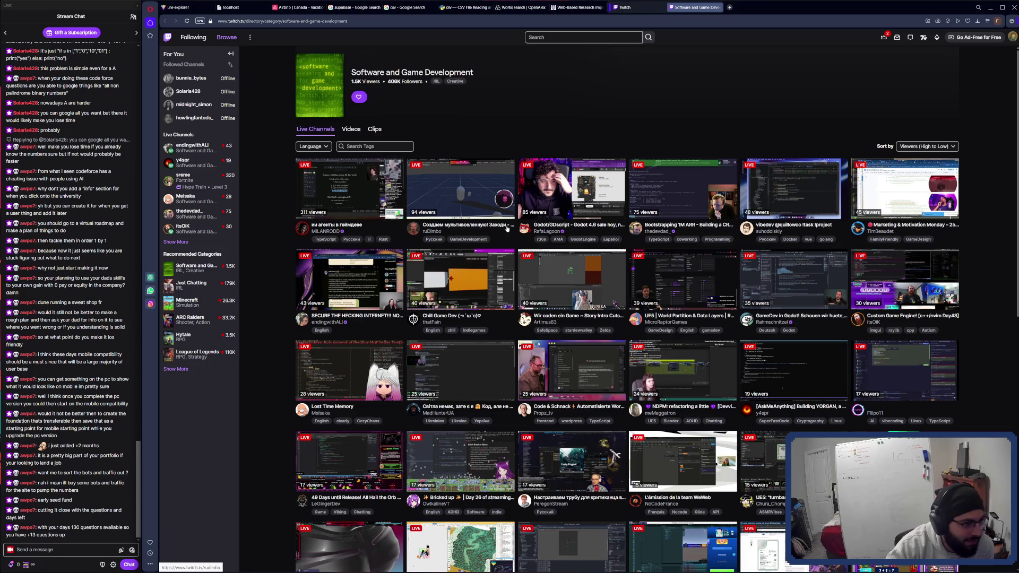
{"action": "scroll", "coordinate": [620, 229], "scroll_direction": "down", "scroll_amount": 1}
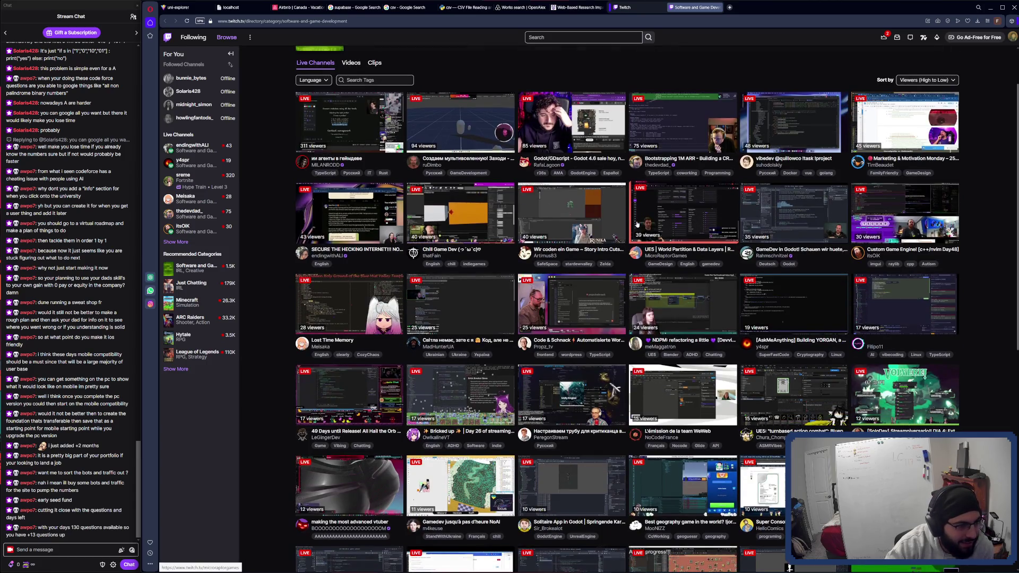
{"action": "scroll", "coordinate": [638, 225], "scroll_direction": "down", "scroll_amount": 2}
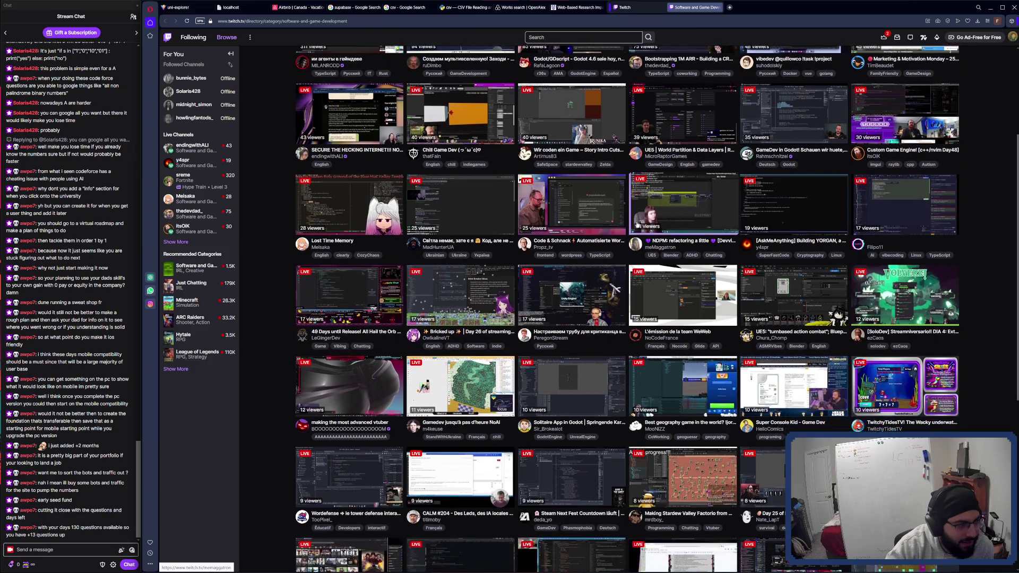
{"action": "scroll", "coordinate": [638, 225], "scroll_direction": "down", "scroll_amount": 2}
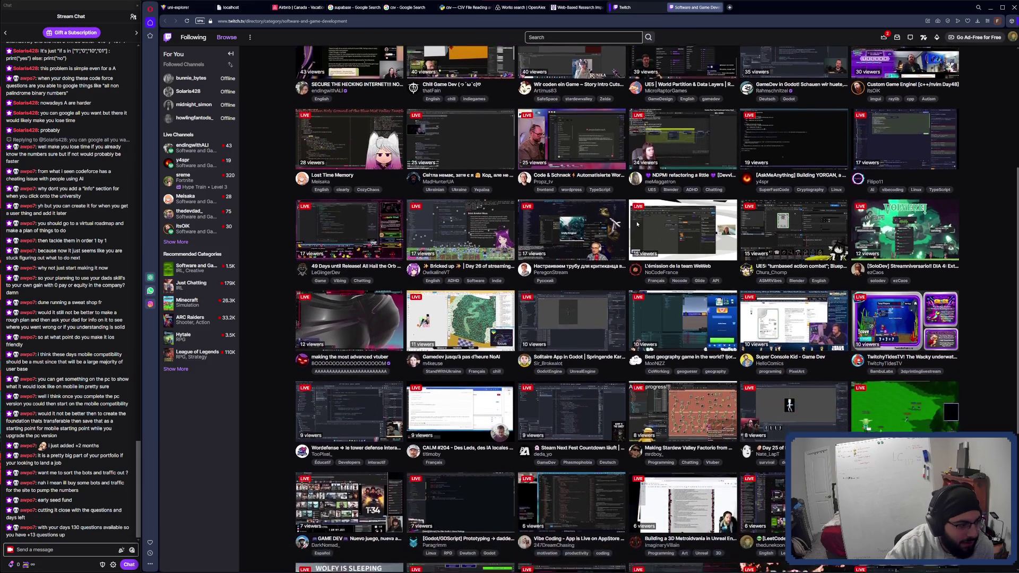
{"action": "scroll", "coordinate": [638, 225], "scroll_direction": "down", "scroll_amount": 1}
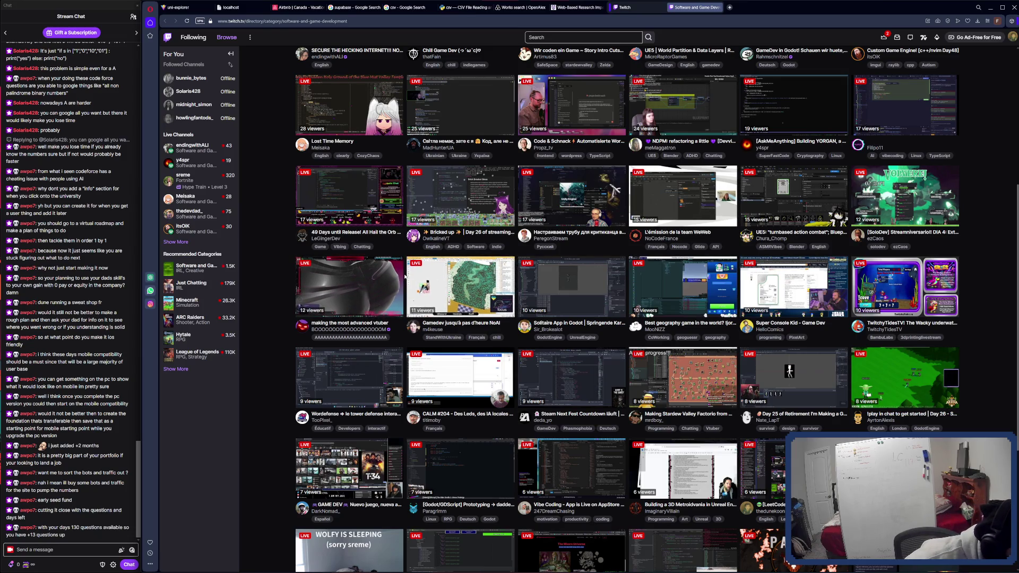
{"action": "scroll", "coordinate": [669, 276], "scroll_direction": "down", "scroll_amount": 2}
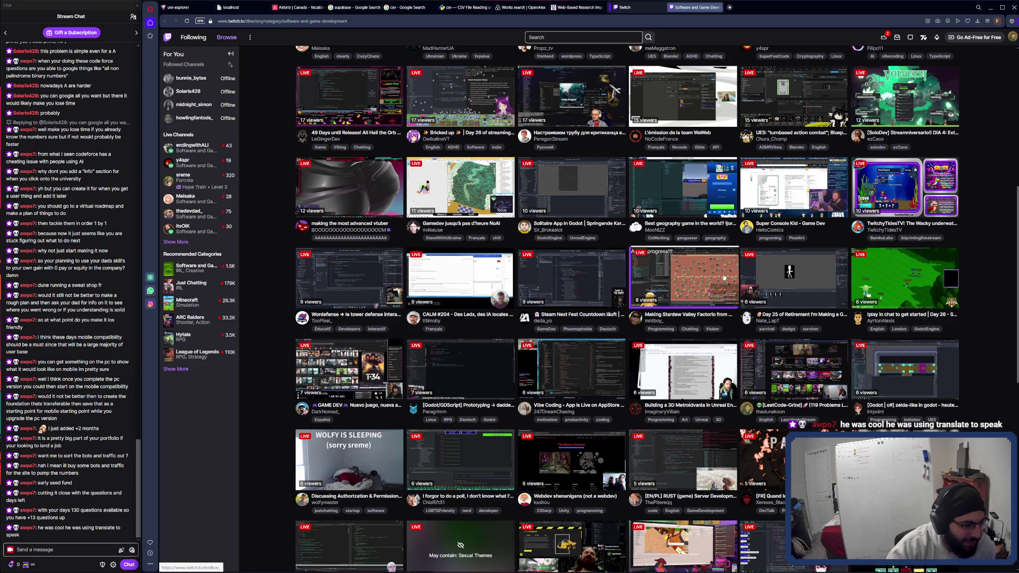
{"action": "scroll", "coordinate": [724, 277], "scroll_direction": "down", "scroll_amount": 2}
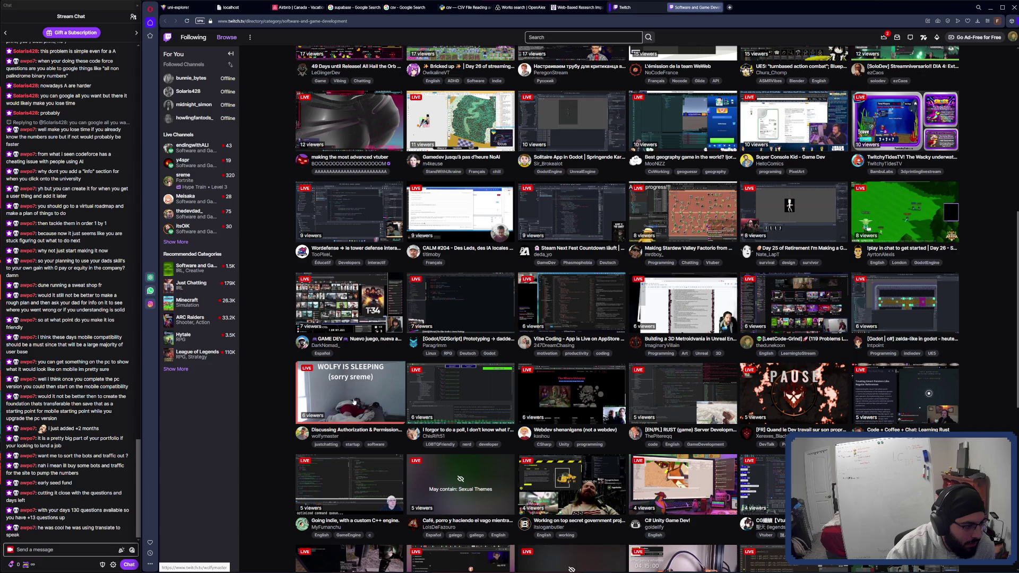
{"action": "left_click", "coordinate": [630, 13]}
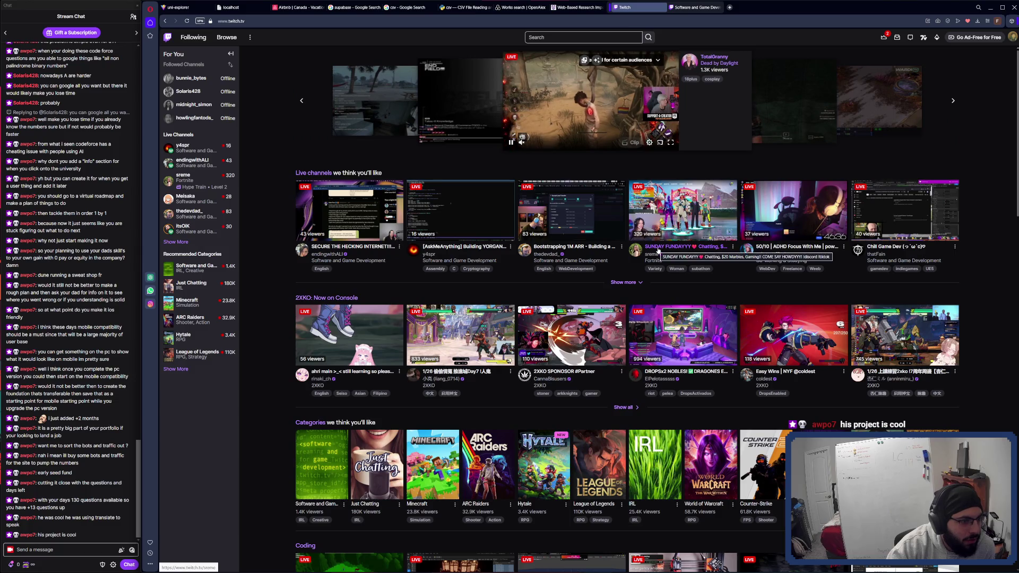
{"action": "left_click", "coordinate": [701, 8]}
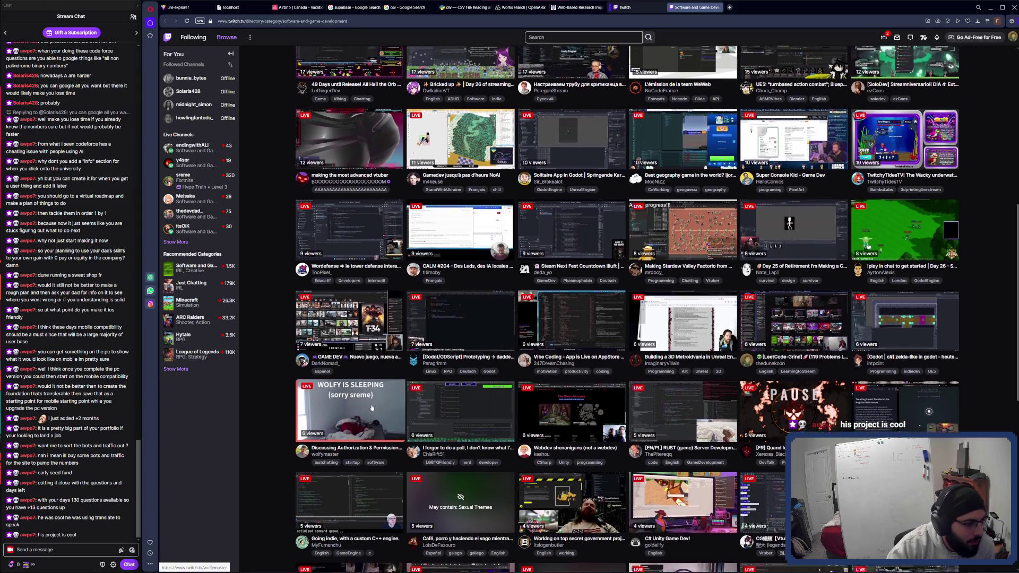
{"action": "middle_click", "coordinate": [372, 408]}
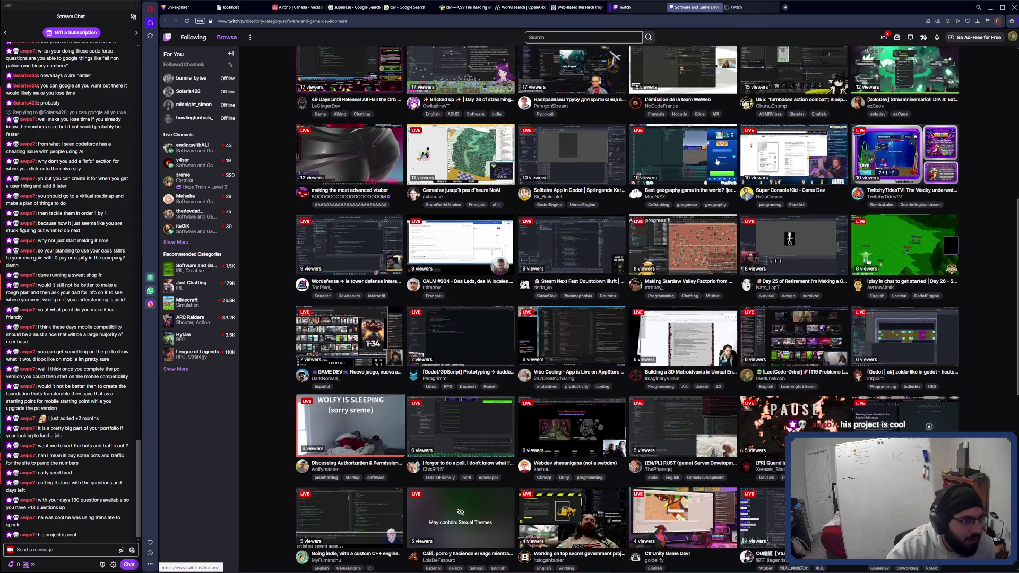
{"action": "left_click", "coordinate": [757, 8]}
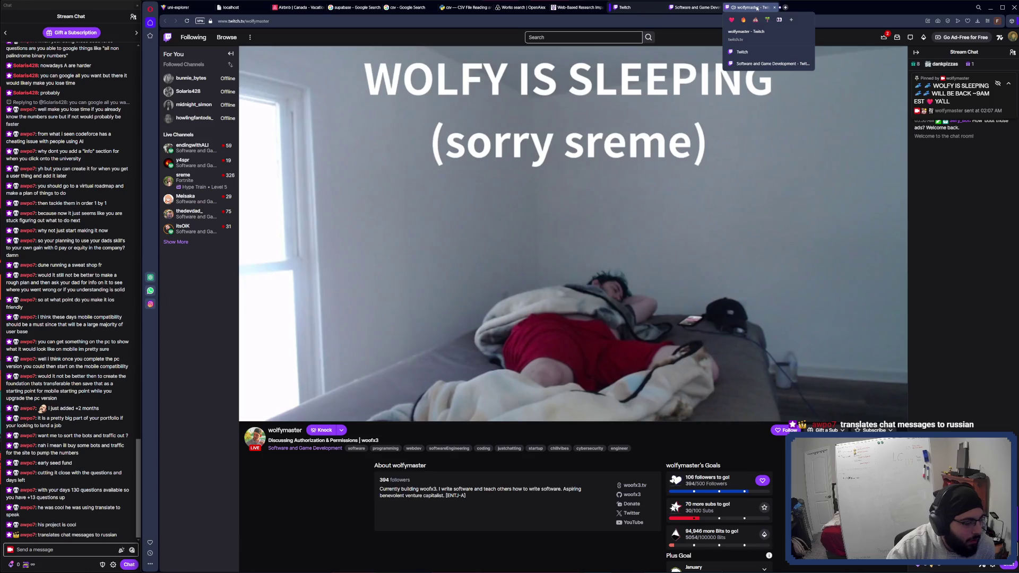
{"action": "middle_click", "coordinate": [757, 7]}
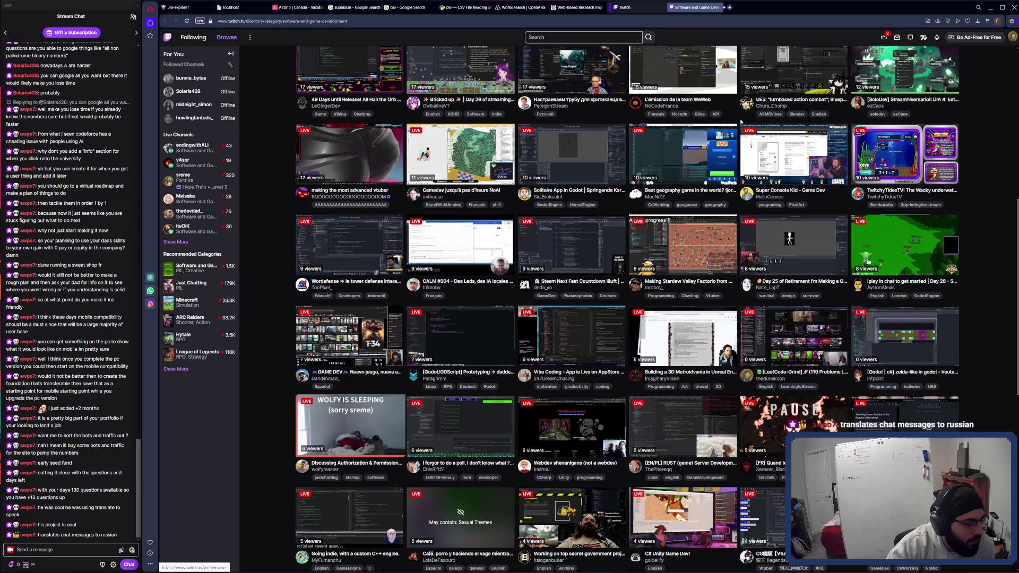
{"action": "scroll", "coordinate": [586, 234], "scroll_direction": "down", "scroll_amount": 2}
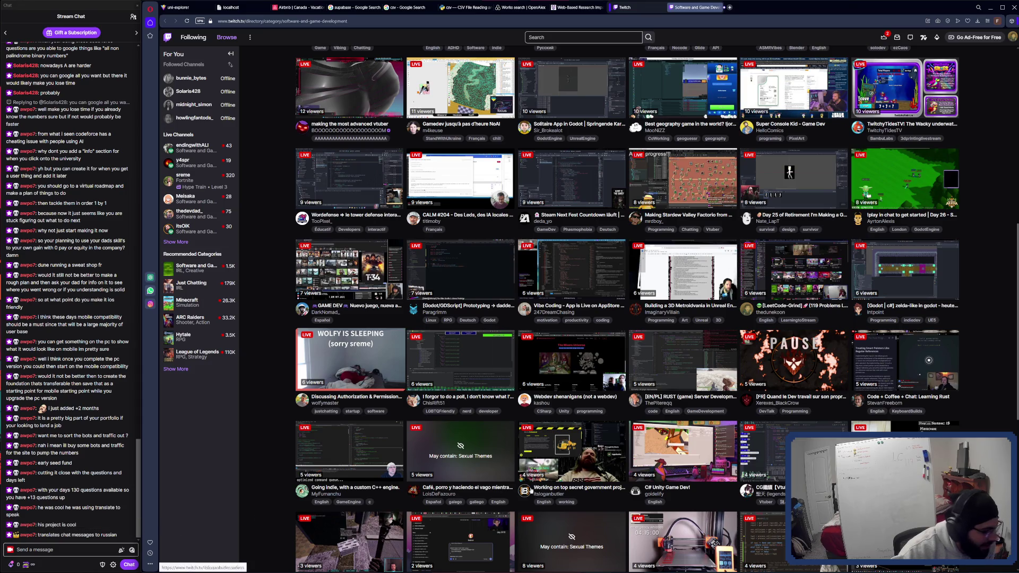
{"action": "scroll", "coordinate": [685, 432], "scroll_direction": "down", "scroll_amount": 3}
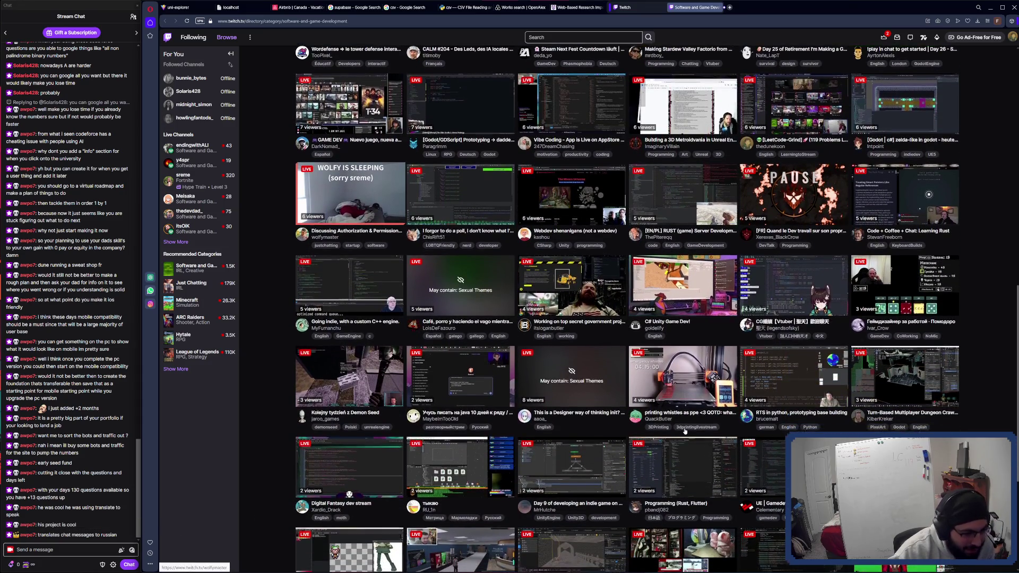
{"action": "scroll", "coordinate": [682, 434], "scroll_direction": "down", "scroll_amount": 2}
{"action": "scroll", "coordinate": [680, 438], "scroll_direction": "down", "scroll_amount": 3}
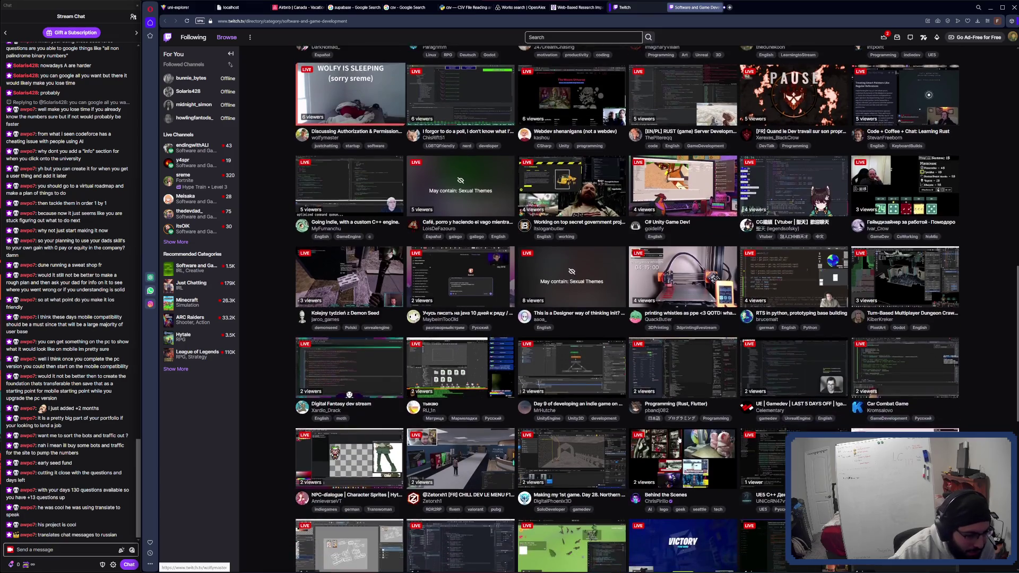
{"action": "scroll", "coordinate": [681, 440], "scroll_direction": "down", "scroll_amount": 1}
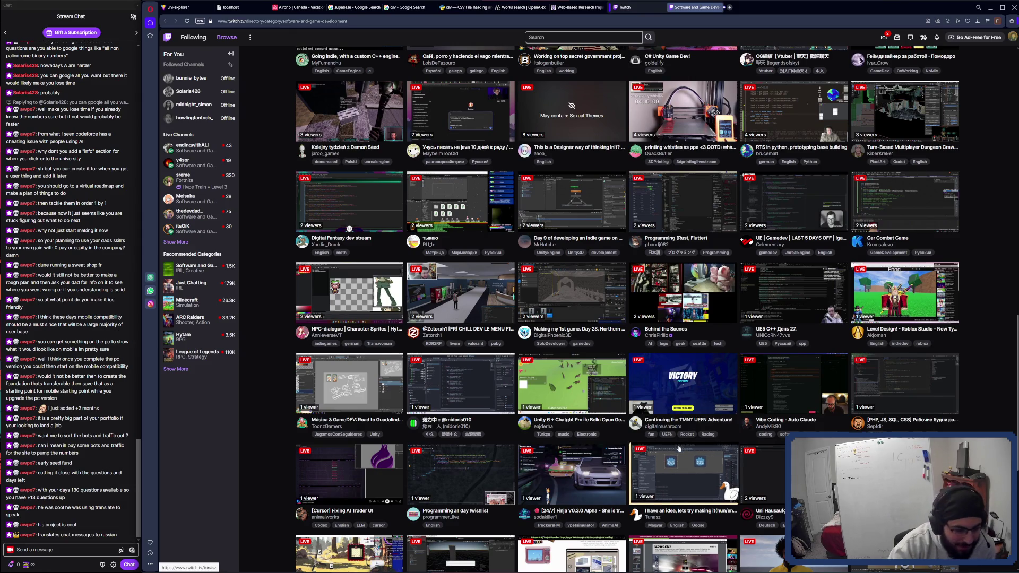
{"action": "scroll", "coordinate": [682, 444], "scroll_direction": "down", "scroll_amount": 1}
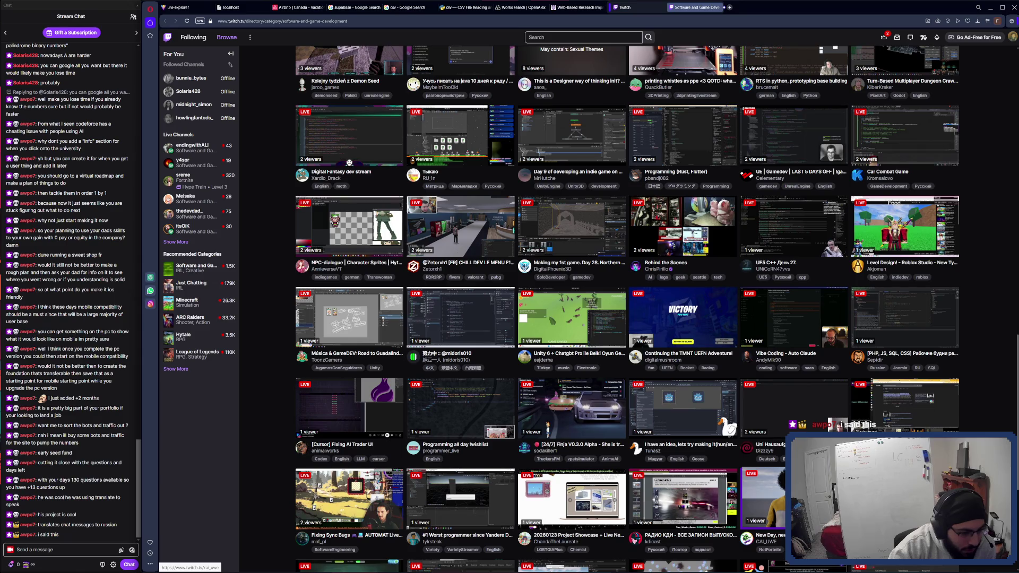
{"action": "middle_click", "coordinate": [764, 499]}
Step: View the CAI_UWE chatbot stream, close it, and focus the Twitch search box
{"action": "left_click", "coordinate": [749, 7]}
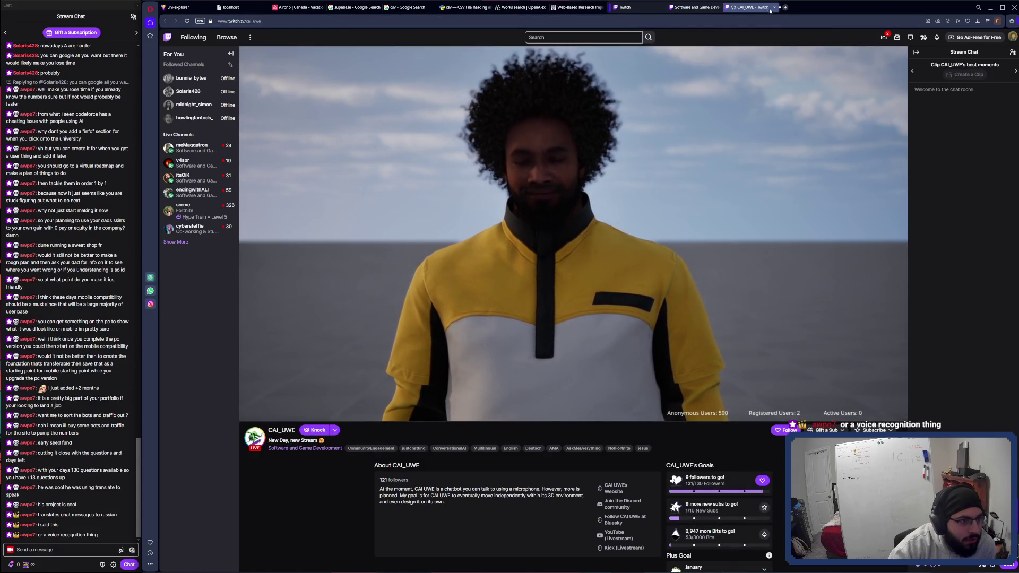
{"action": "left_click", "coordinate": [775, 8]}
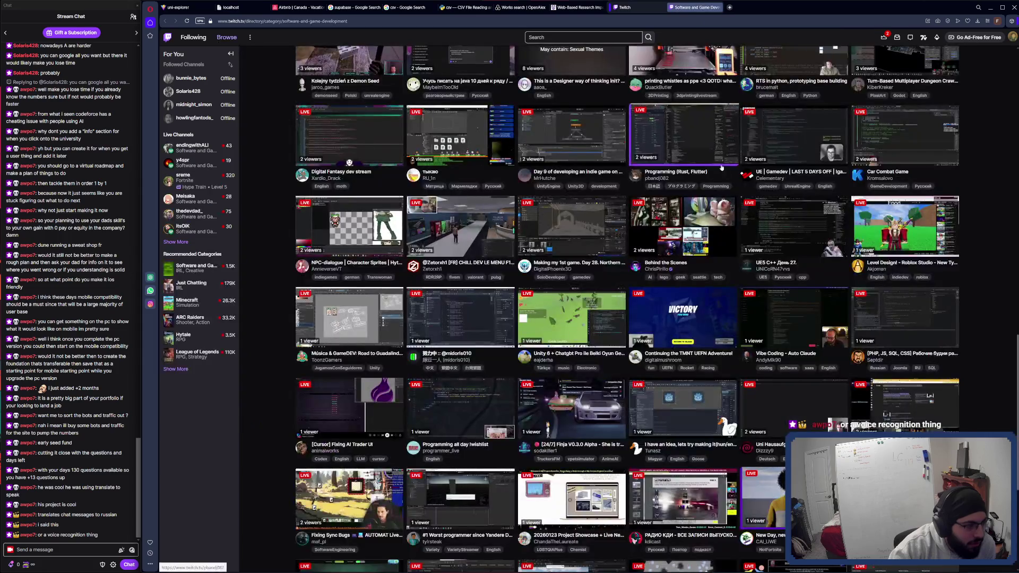
{"action": "scroll", "coordinate": [739, 187], "scroll_direction": "up", "scroll_amount": 5}
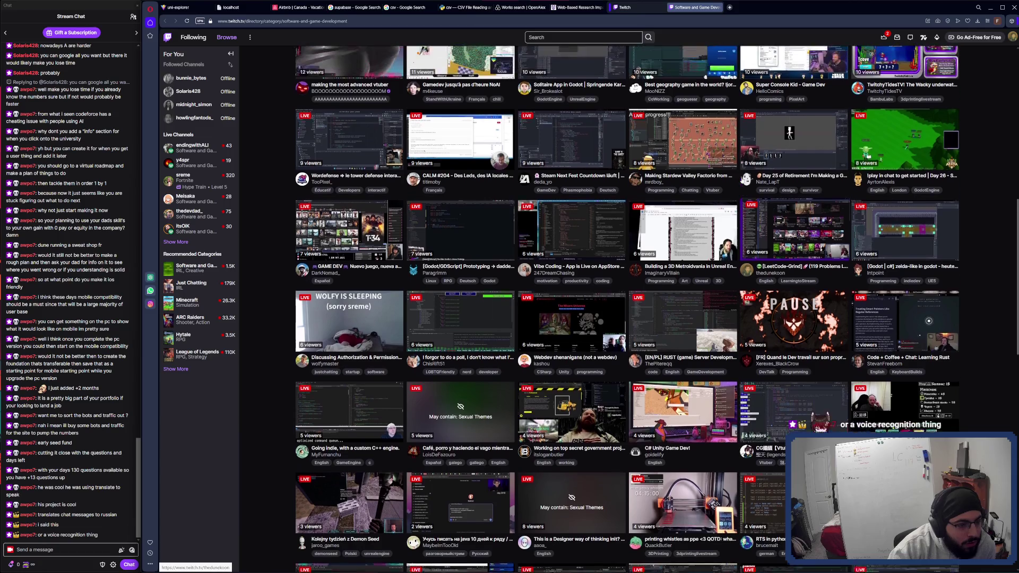
{"action": "scroll", "coordinate": [598, 139], "scroll_direction": "up", "scroll_amount": 1}
{"action": "left_click", "coordinate": [560, 36]}
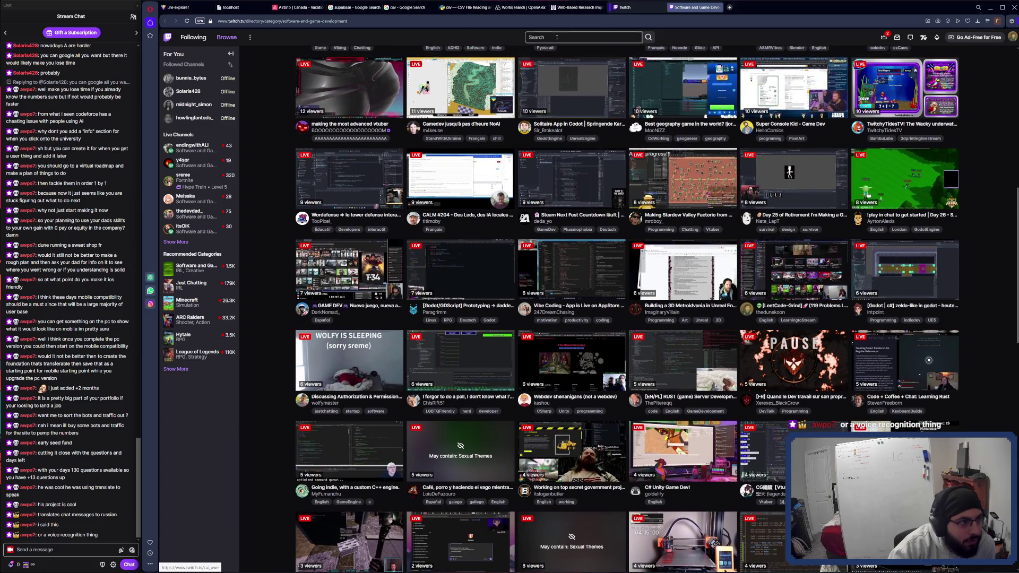
Step: Search Twitch for 'leetcode', browse the results, then close the results tab
{"action": "type", "text": "leet"}
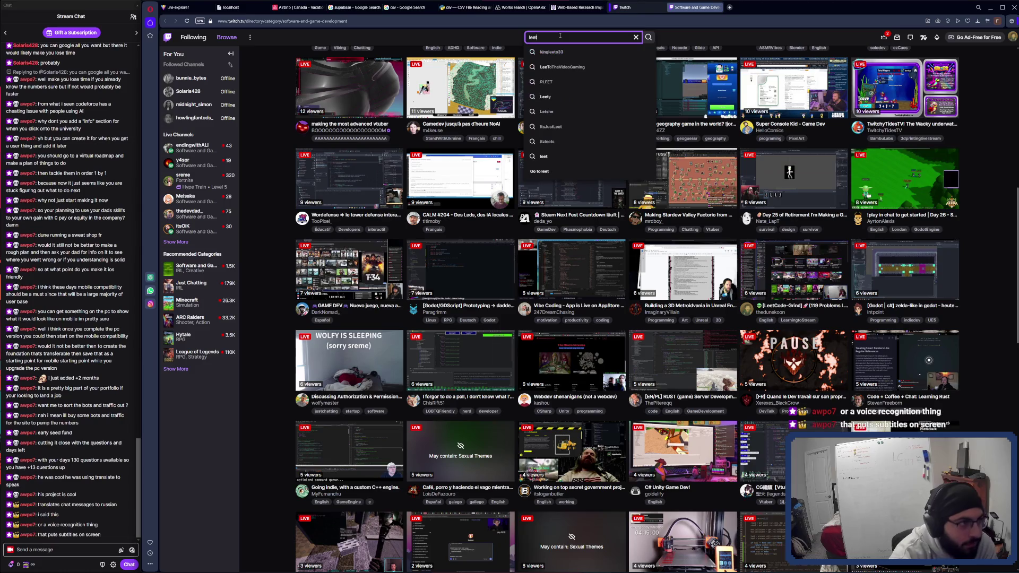
{"action": "key", "text": "Return"}
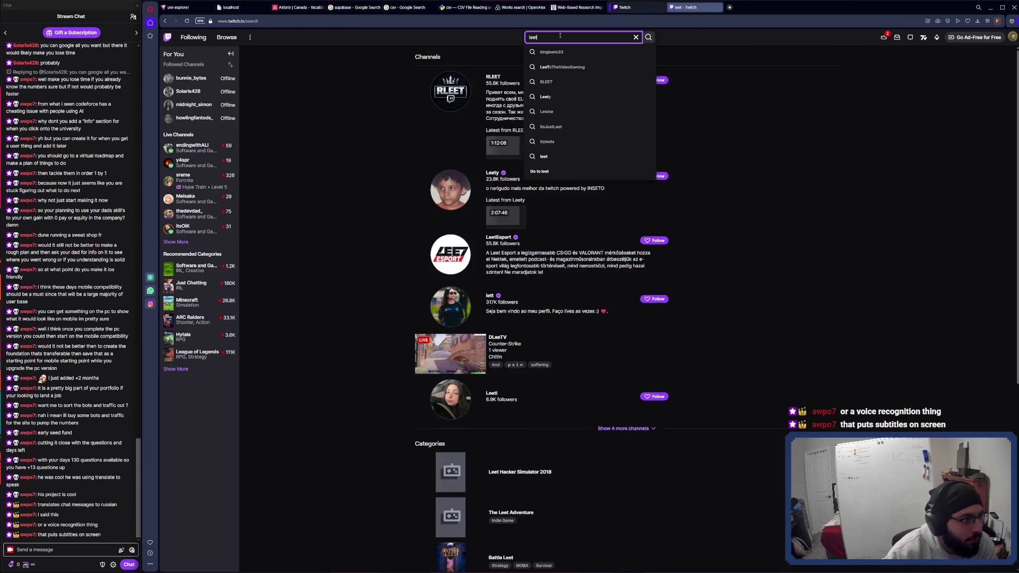
{"action": "type", "text": "code"}
{"action": "key", "text": "Return"}
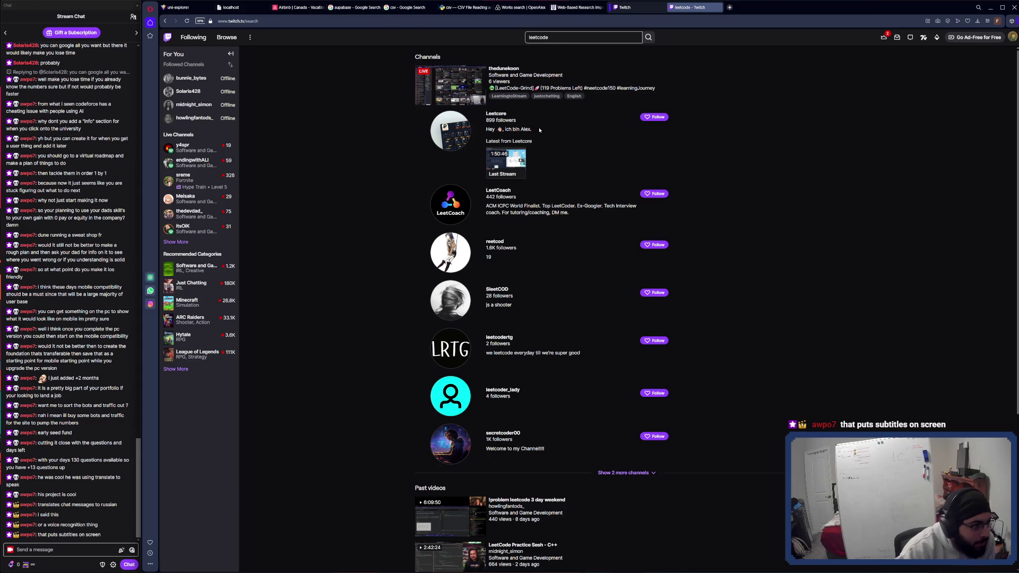
{"action": "scroll", "coordinate": [539, 129], "scroll_direction": "down", "scroll_amount": 2}
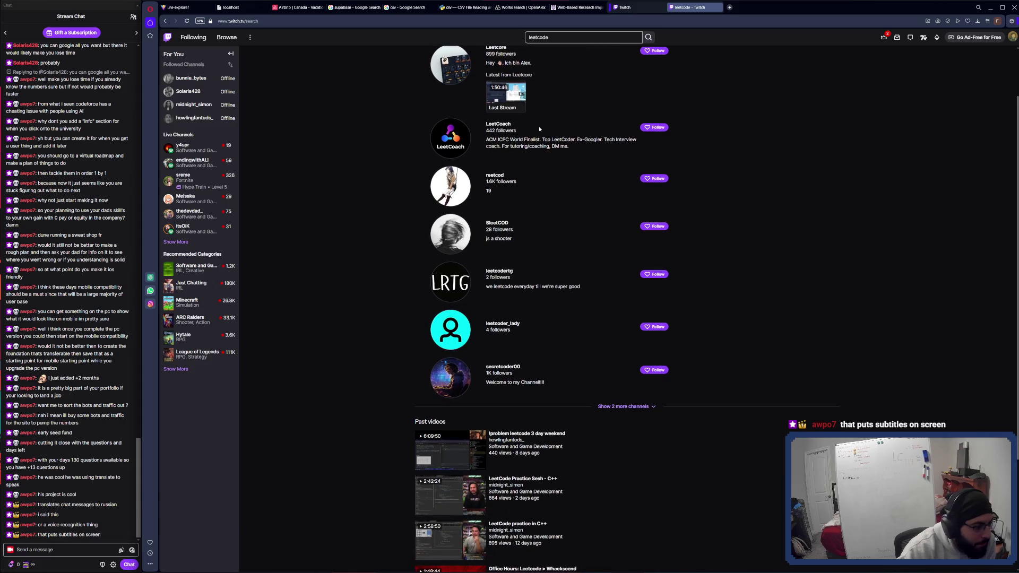
{"action": "scroll", "coordinate": [540, 129], "scroll_direction": "down", "scroll_amount": 1}
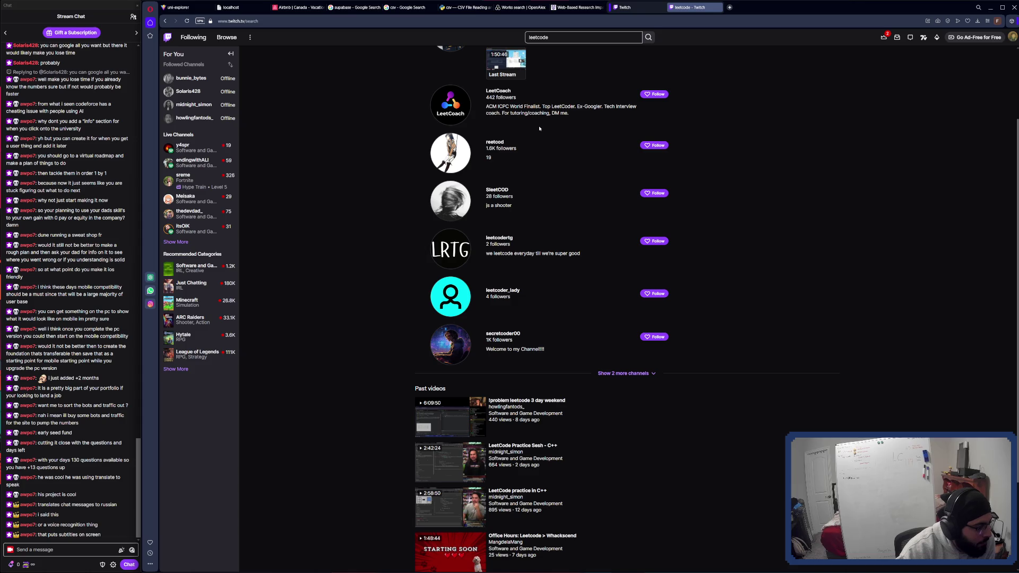
{"action": "middle_click", "coordinate": [689, 13]}
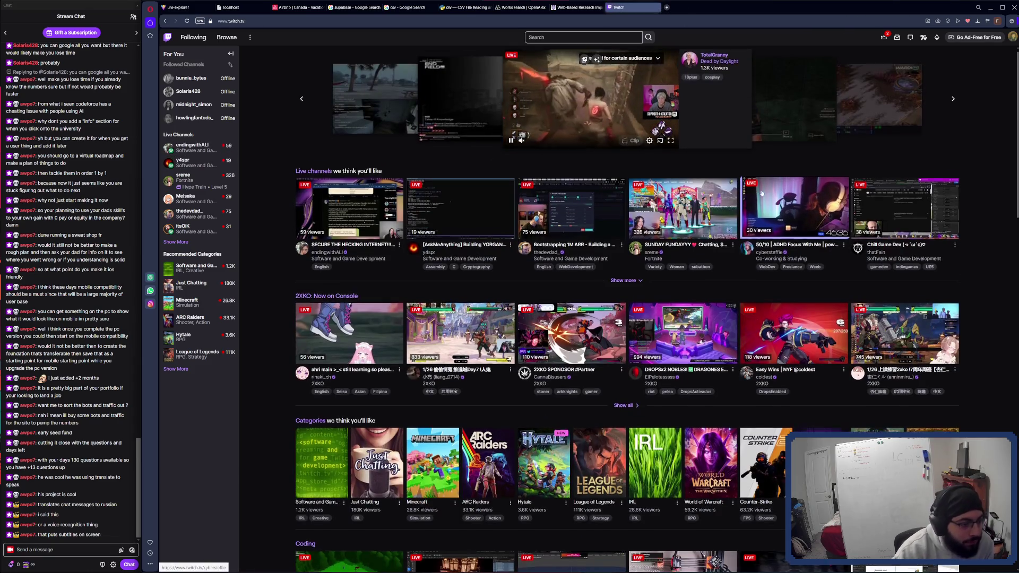
Step: Open the Software and Game Development category in its own tab and switch to it
{"action": "scroll", "coordinate": [765, 174], "scroll_direction": "down", "scroll_amount": 1}
{"action": "scroll", "coordinate": [672, 228], "scroll_direction": "down", "scroll_amount": 2}
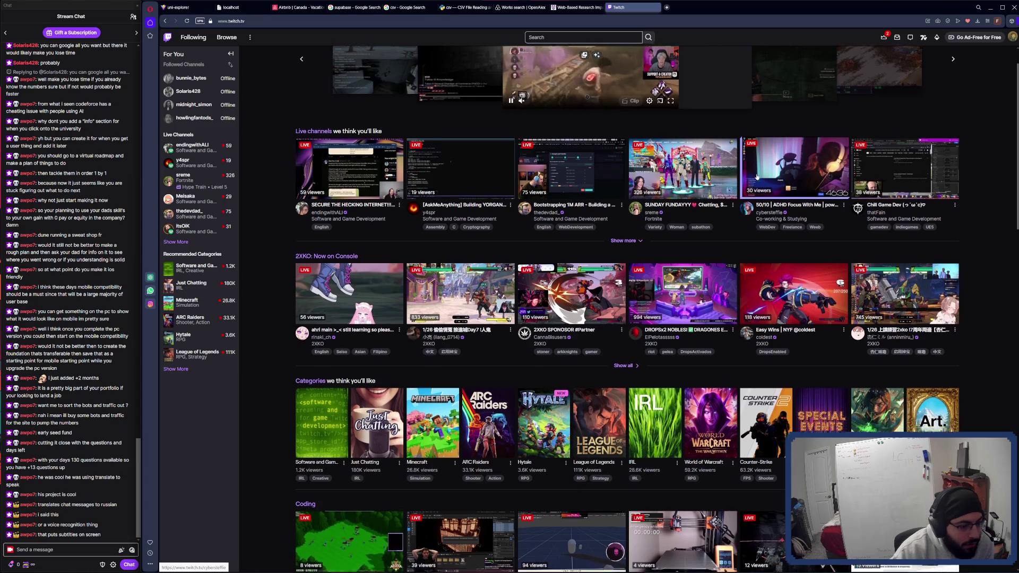
{"action": "scroll", "coordinate": [672, 229], "scroll_direction": "up", "scroll_amount": 1}
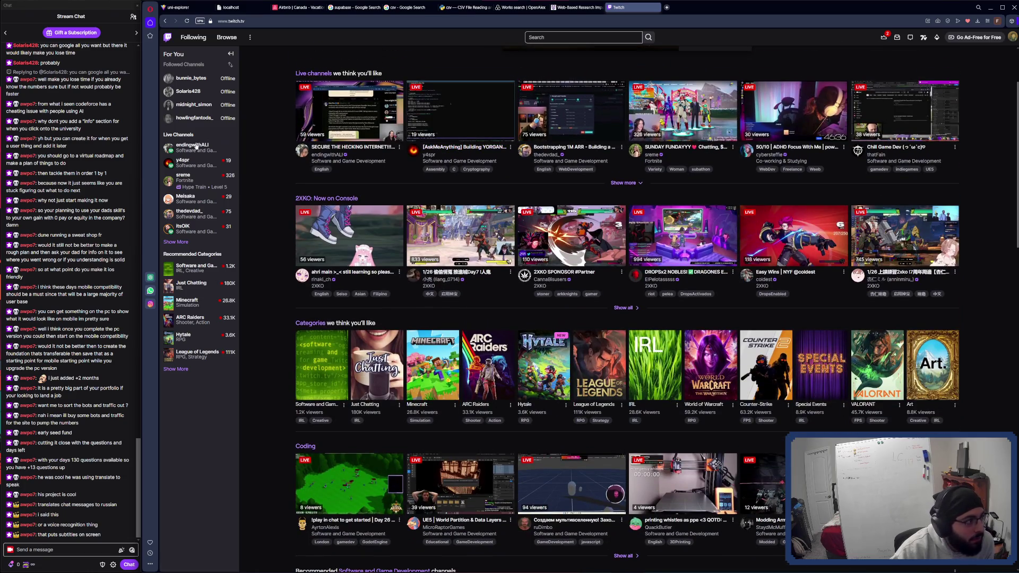
{"action": "middle_click", "coordinate": [199, 268]}
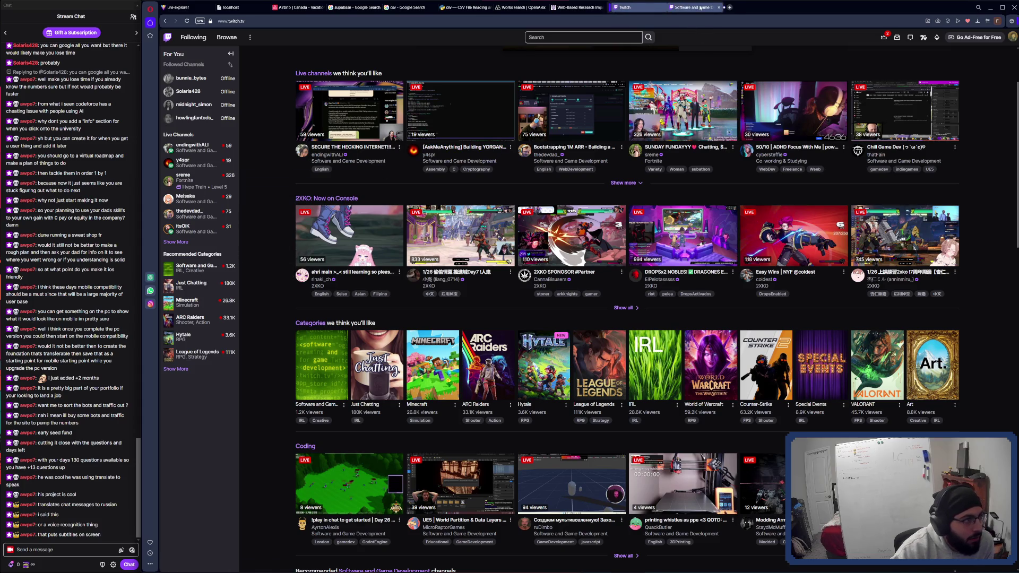
{"action": "left_click", "coordinate": [703, 6]}
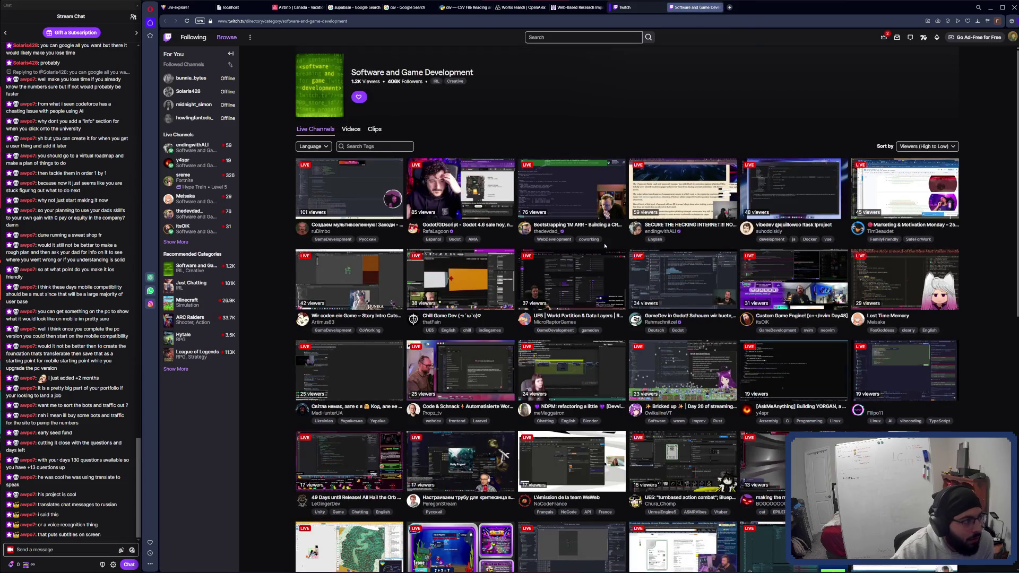
{"action": "scroll", "coordinate": [606, 234], "scroll_direction": "down", "scroll_amount": 1}
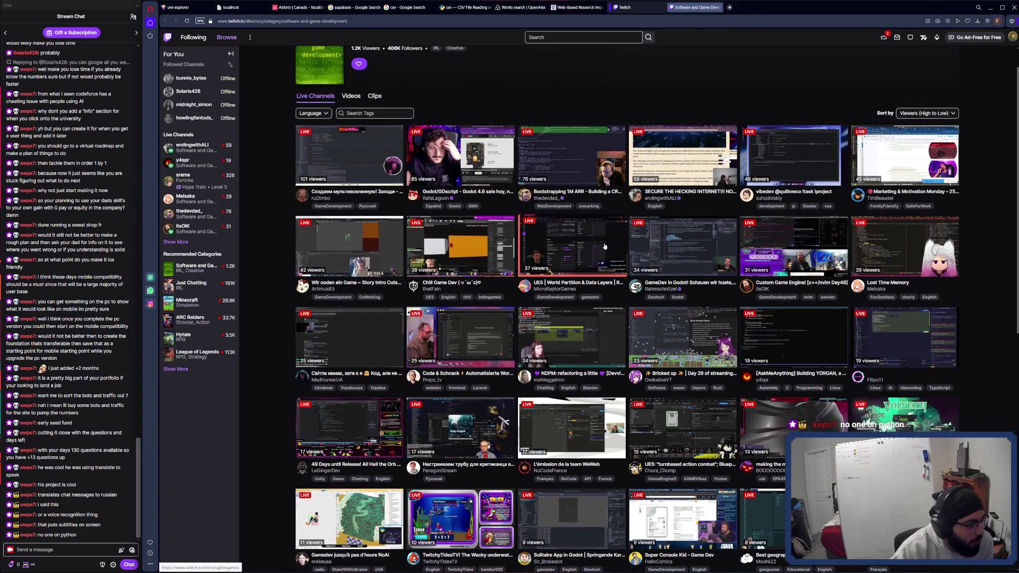
Step: Run a Twitch search for 'python'
{"action": "left_click", "coordinate": [583, 38]}
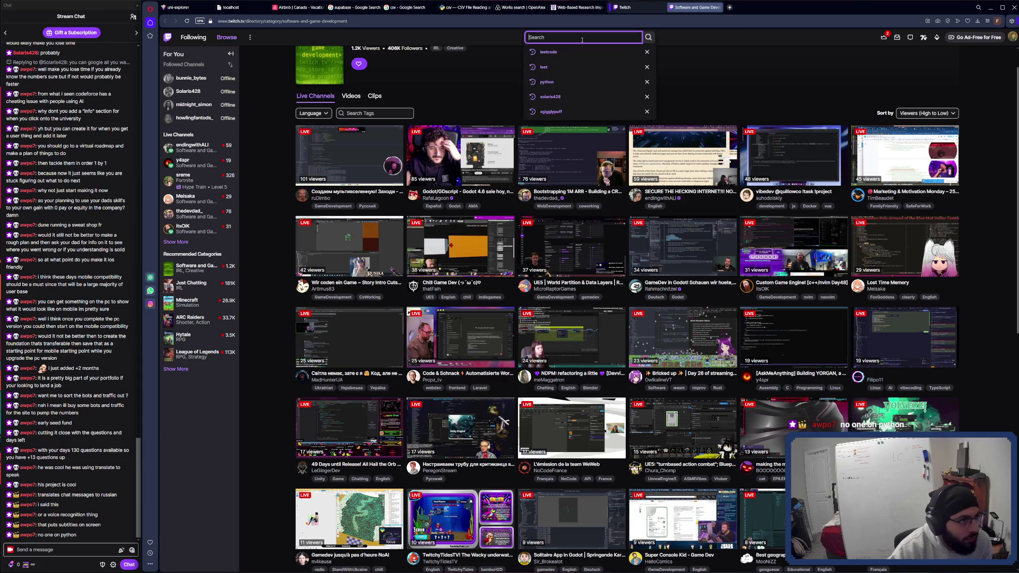
{"action": "type", "text": "pthon"}
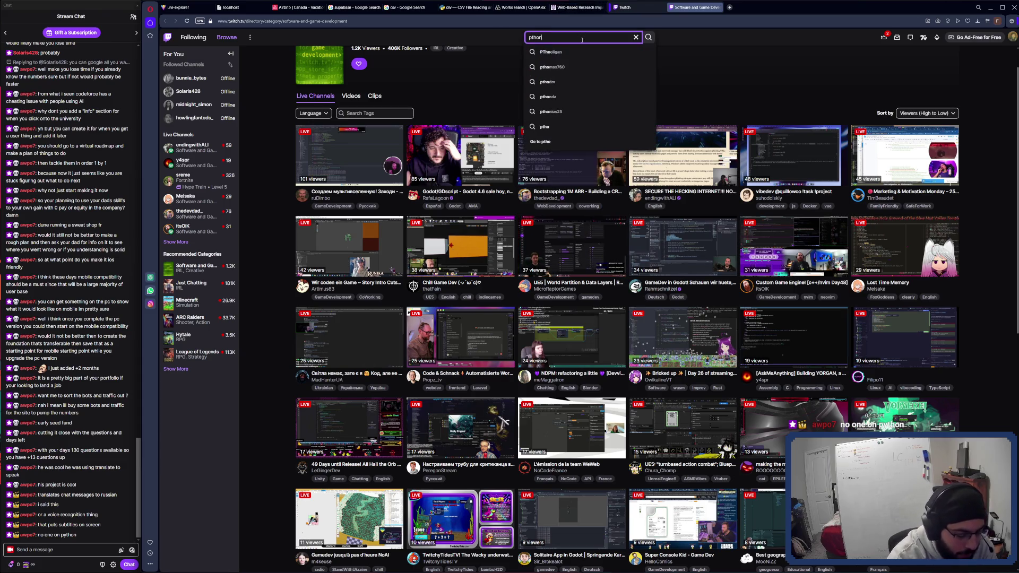
{"action": "key", "text": "BackSpace"}
{"action": "key", "text": "BackSpace"}
{"action": "key", "text": "BackSpace"}
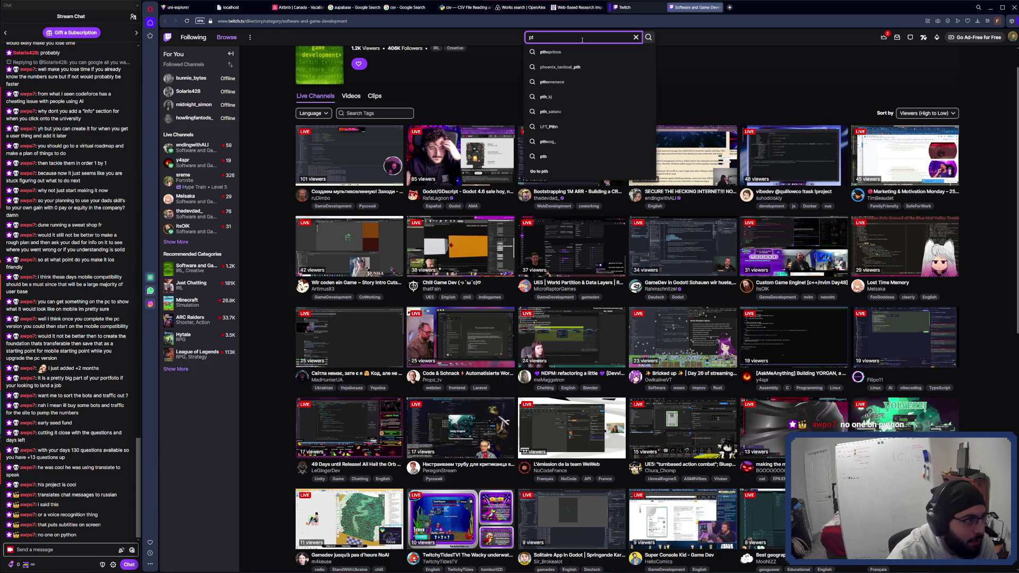
{"action": "type", "text": "ython"}
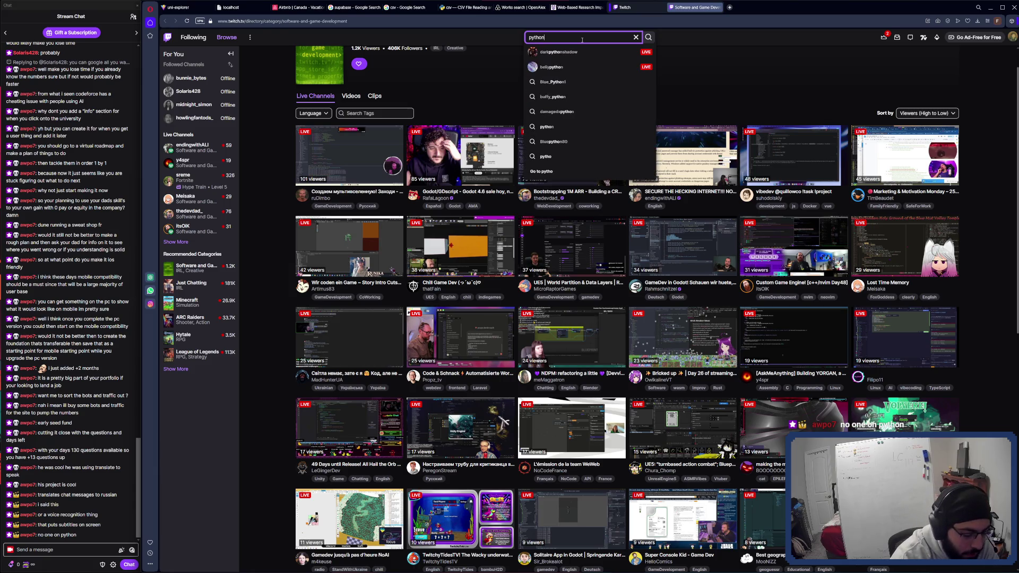
{"action": "key", "text": "Return"}
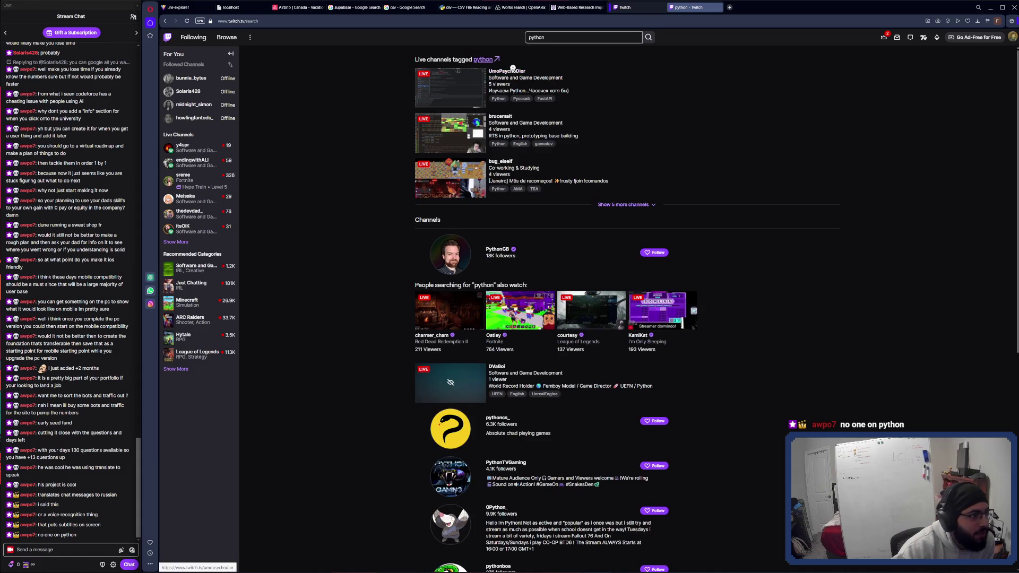
Step: Preview the first live python channel in a new tab, then close it
{"action": "middle_click", "coordinate": [513, 73]}
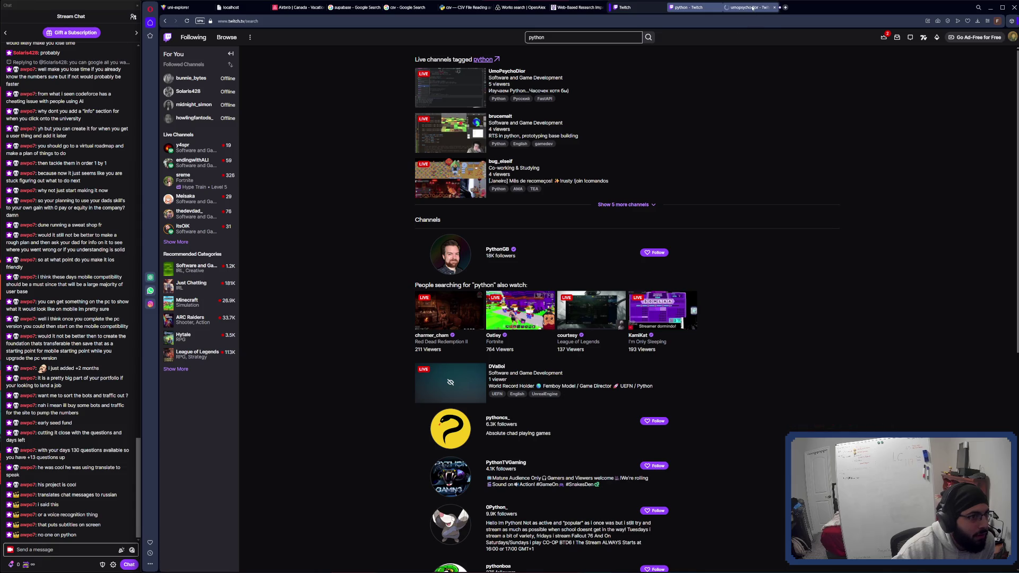
{"action": "left_click", "coordinate": [749, 8]}
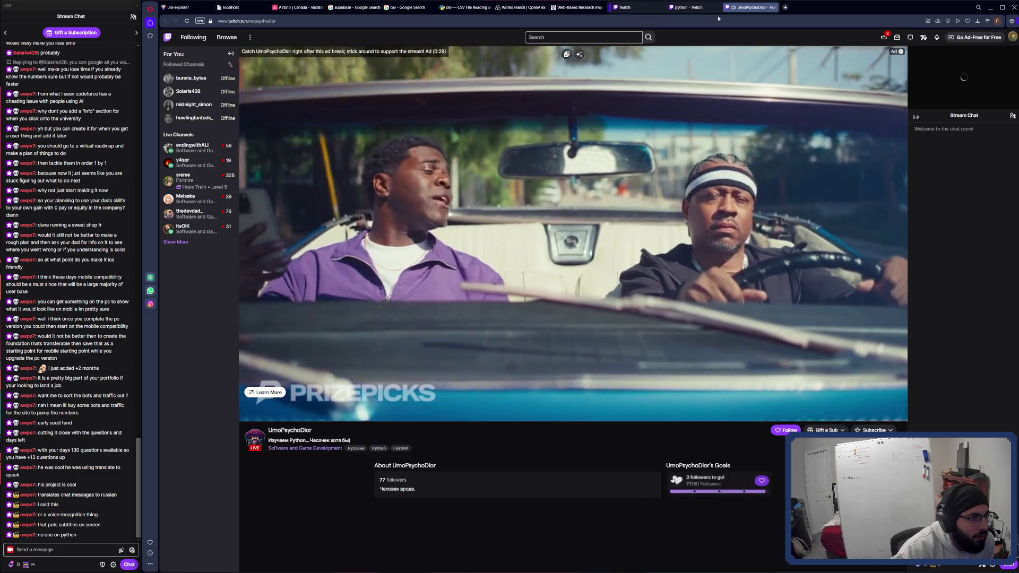
{"action": "left_click", "coordinate": [700, 7]}
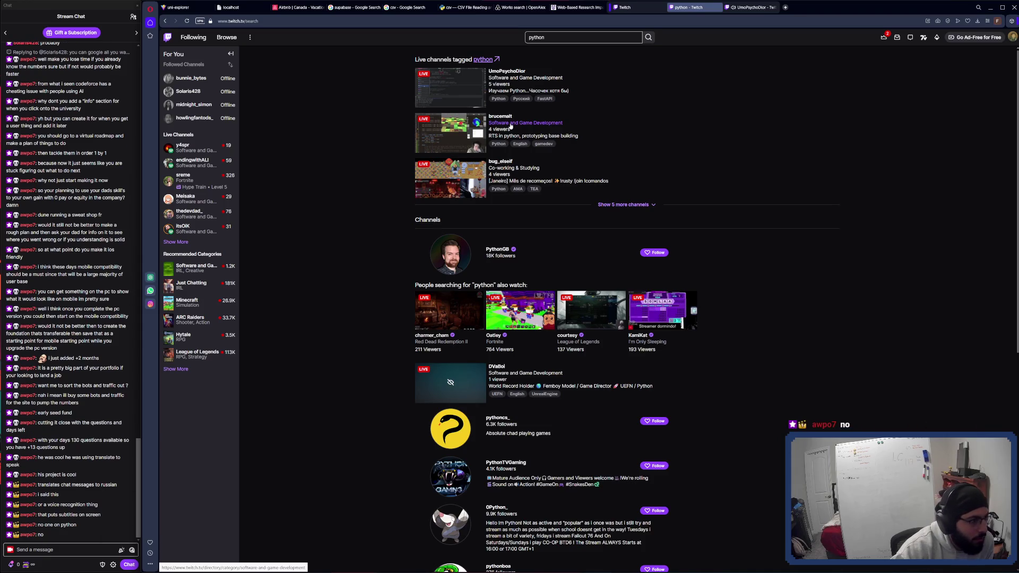
{"action": "scroll", "coordinate": [511, 126], "scroll_direction": "down", "scroll_amount": 1}
{"action": "left_click", "coordinate": [752, 8]}
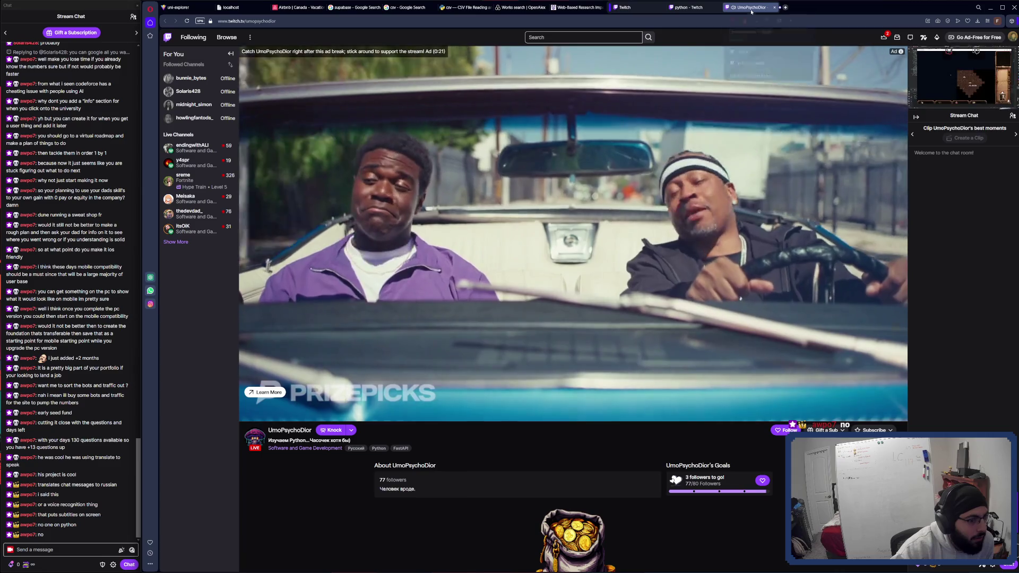
{"action": "middle_click", "coordinate": [751, 8]}
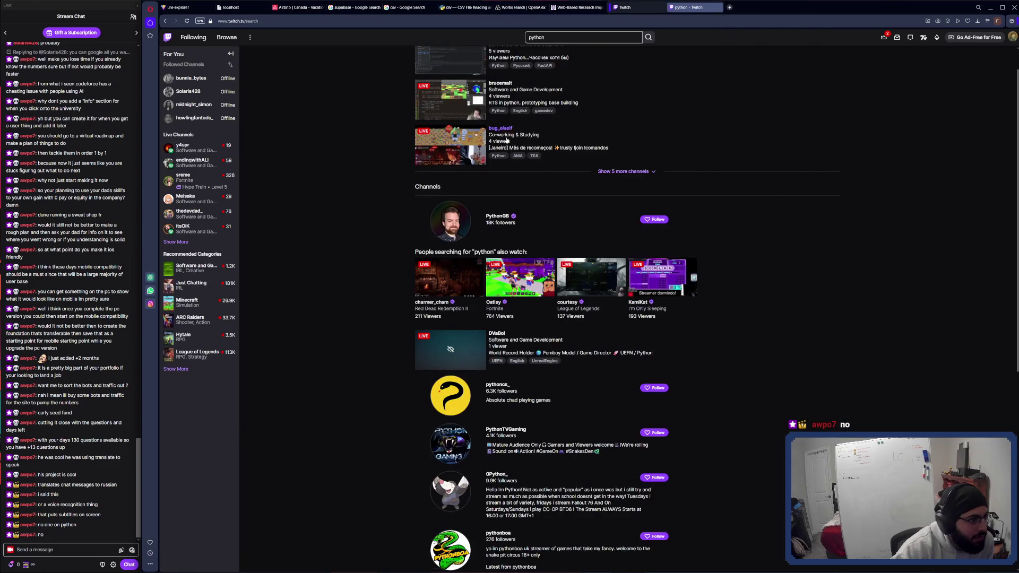
Step: Open the second live python channel, an RTS-in-Python game-dev stream
{"action": "scroll", "coordinate": [525, 155], "scroll_direction": "up", "scroll_amount": 1}
{"action": "middle_click", "coordinate": [506, 162]}
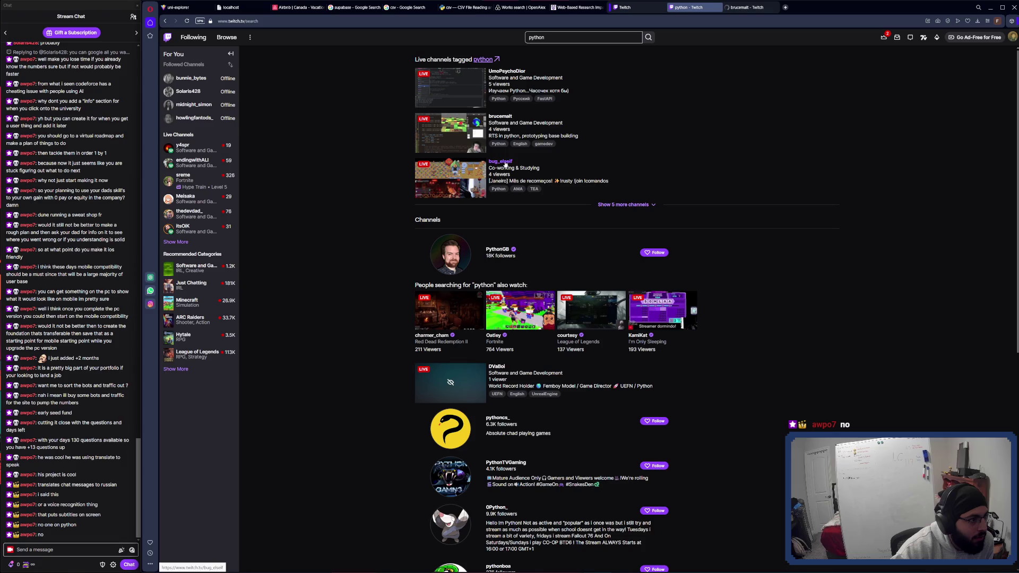
{"action": "left_click", "coordinate": [749, 8]}
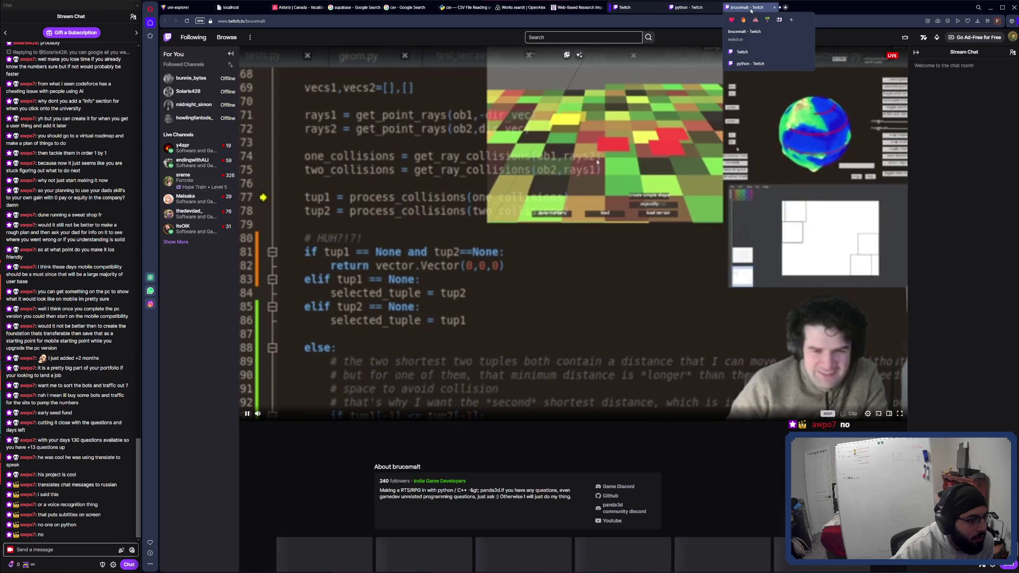
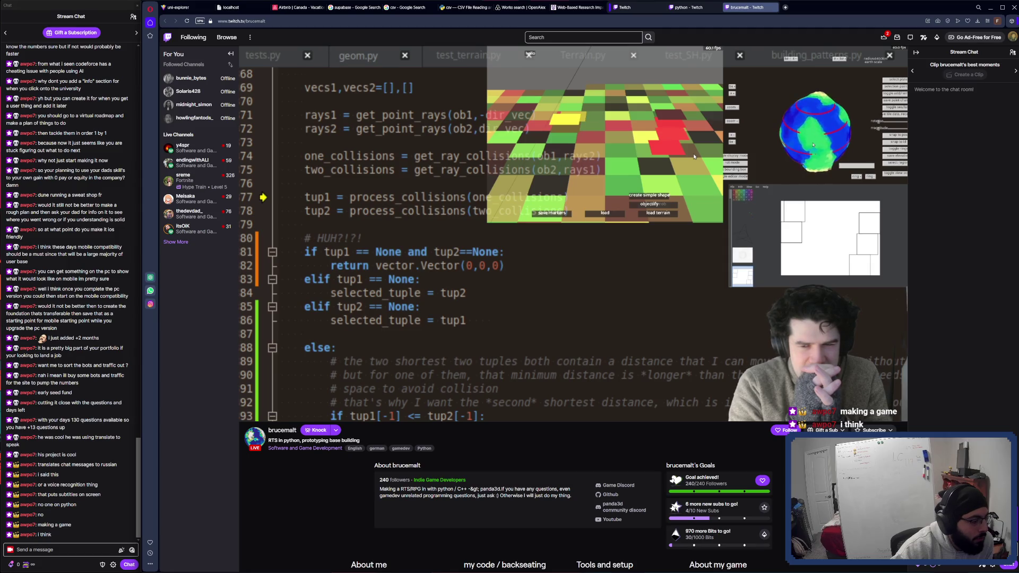
Step: Scroll through the python search results and return to that tab
{"action": "scroll", "coordinate": [413, 455], "scroll_direction": "down", "scroll_amount": 1}
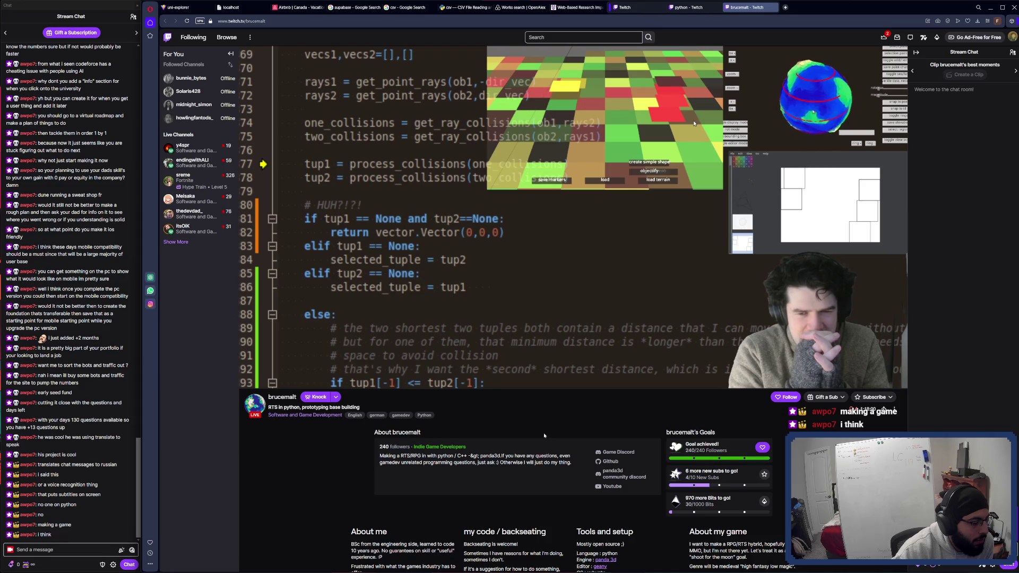
{"action": "scroll", "coordinate": [543, 433], "scroll_direction": "down", "scroll_amount": 3}
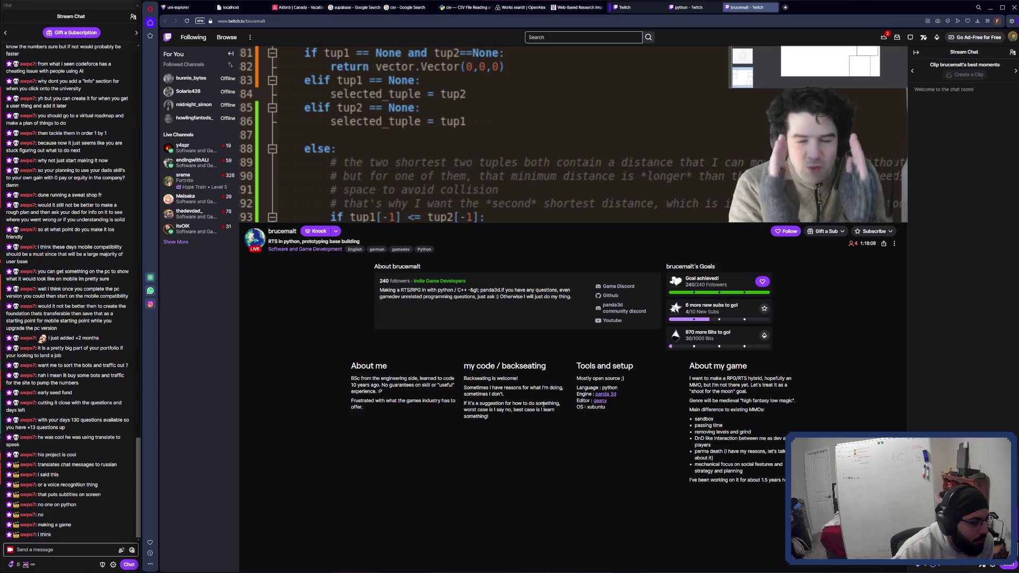
{"action": "scroll", "coordinate": [544, 404], "scroll_direction": "up", "scroll_amount": 3}
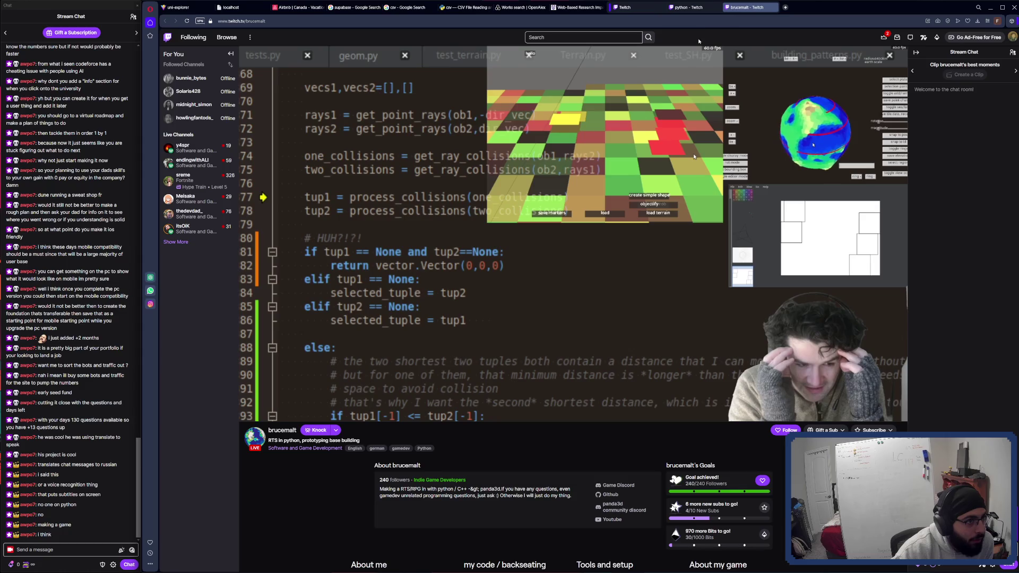
{"action": "left_click", "coordinate": [690, 8]}
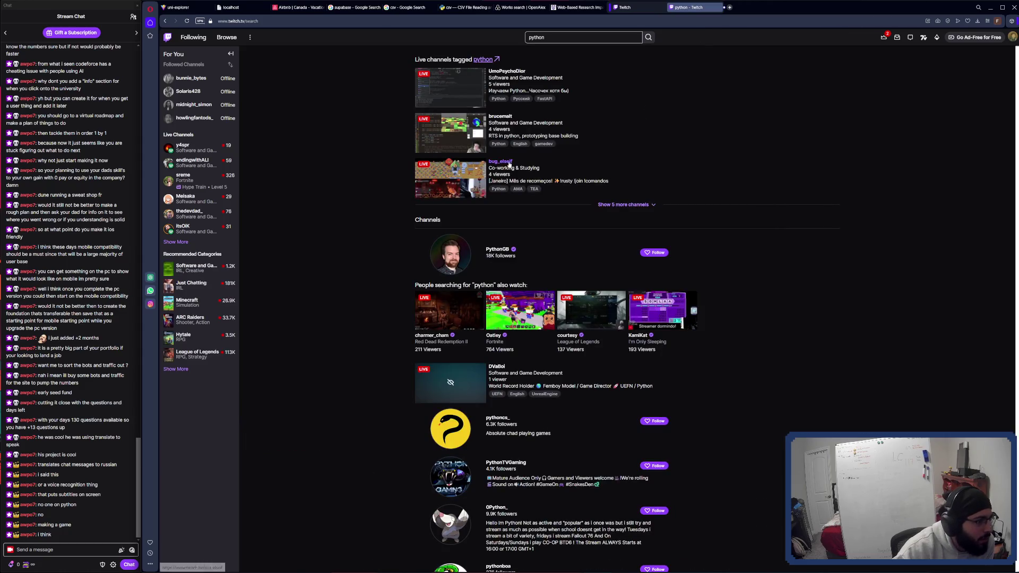
Step: Glance at bug_elseif's stream, close it, and open charmer_cham's channel in a background tab
{"action": "key", "text": "ctrl+Tab"}
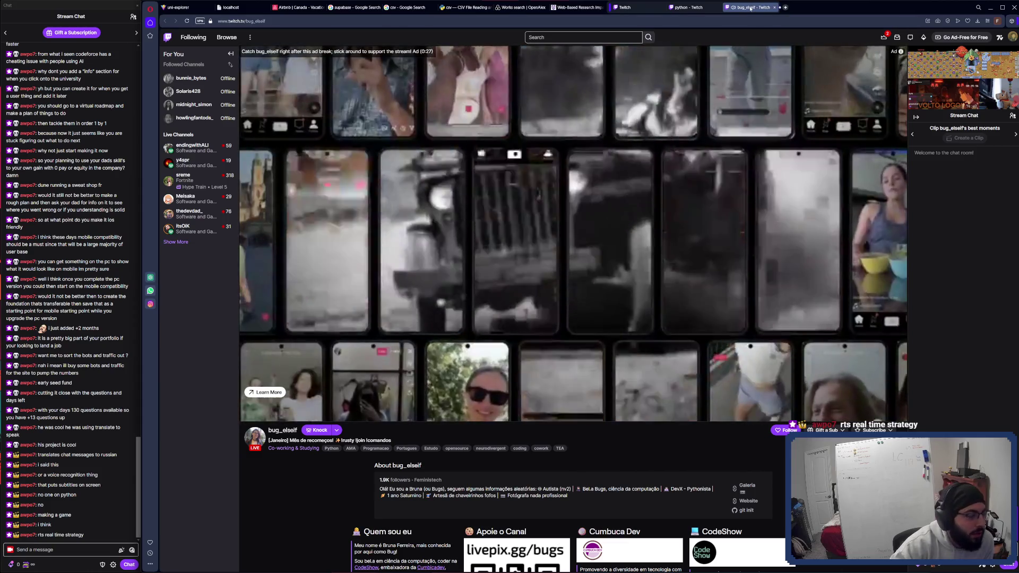
{"action": "mouse_move", "coordinate": [750, 8]}
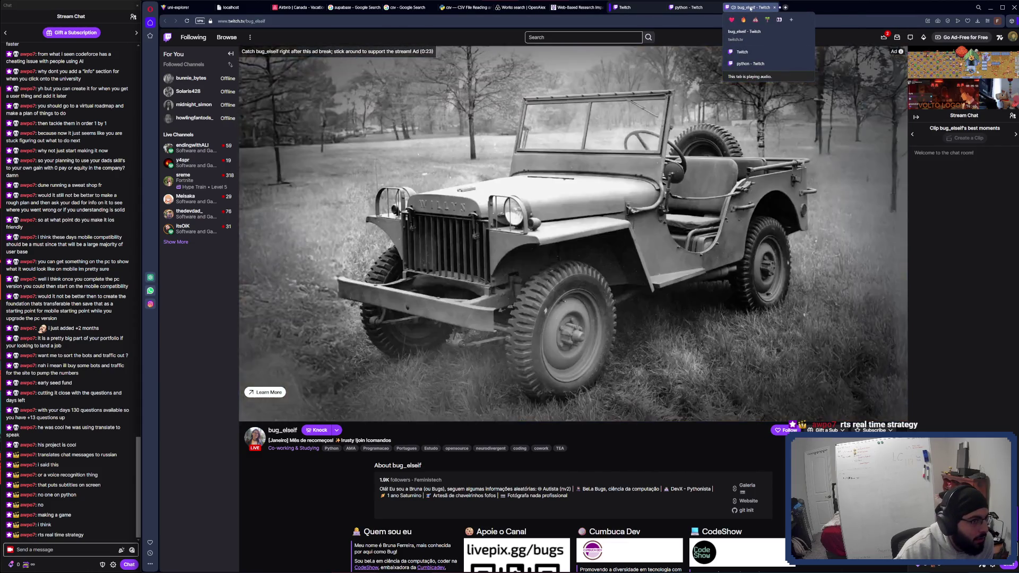
{"action": "key", "text": "ctrl+w"}
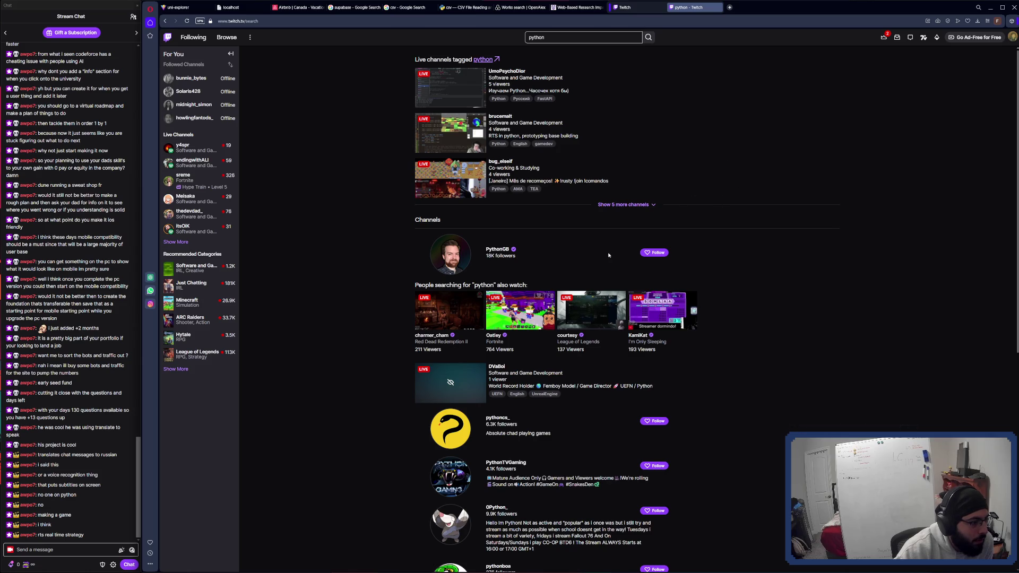
{"action": "middle_click", "coordinate": [449, 310]}
{"action": "left_click", "coordinate": [748, 7]}
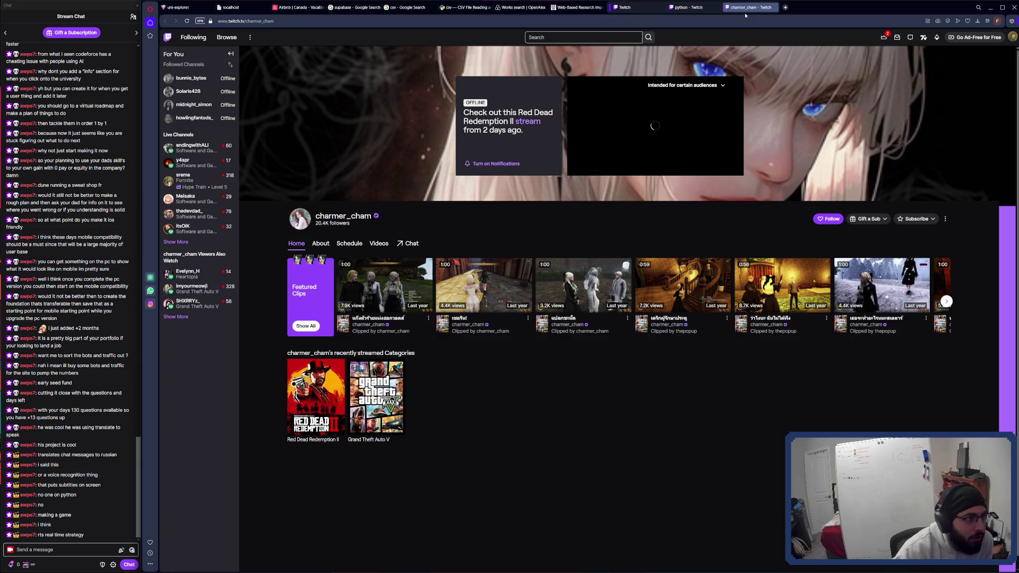
{"action": "key", "text": "ctrl+w"}
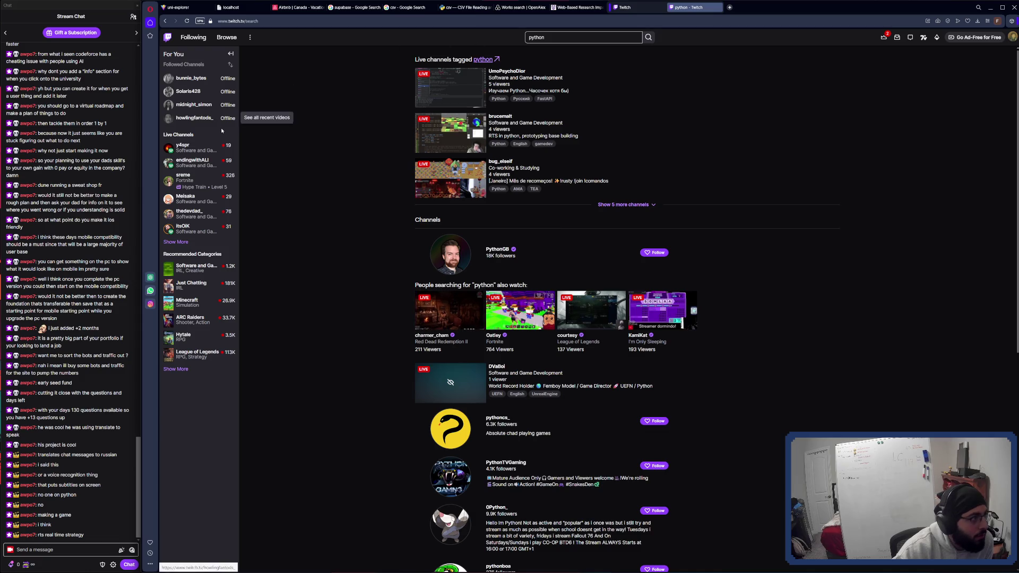
Step: Open y4spr's live channel and highlight the languages listed in its About text
{"action": "left_click", "coordinate": [193, 152]}
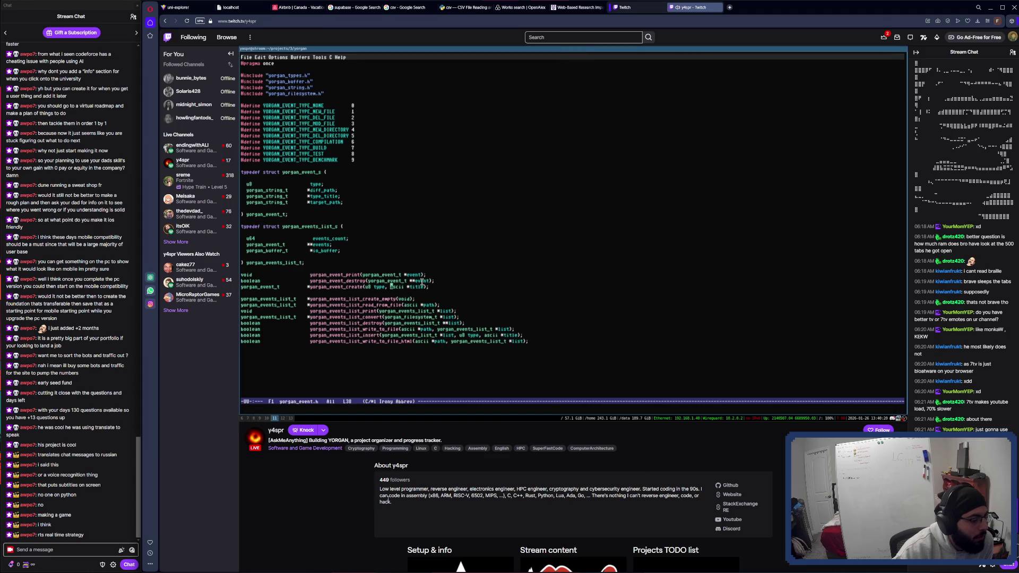
{"action": "left_click_drag", "start_coordinate": [389, 499], "coordinate": [482, 498]}
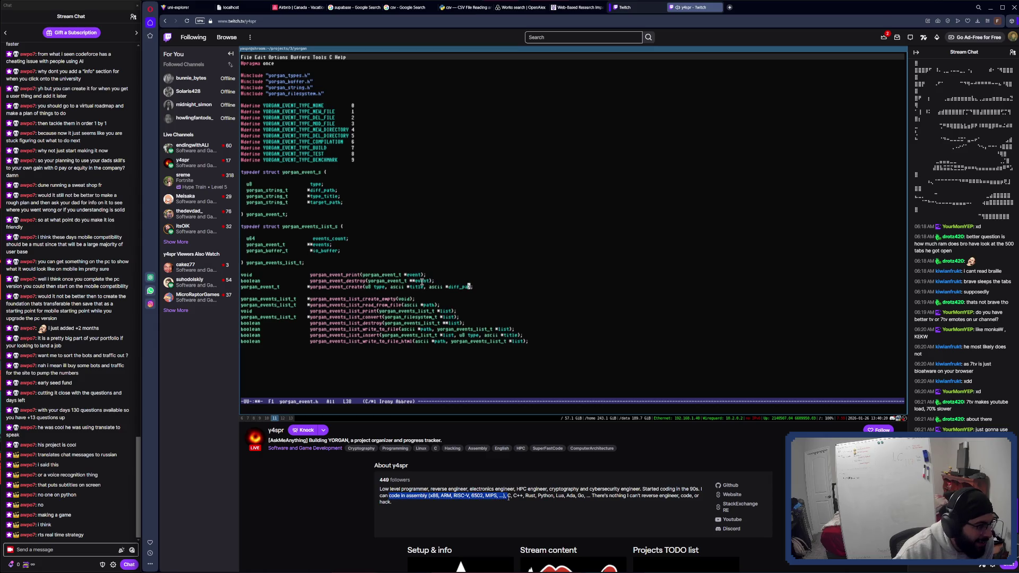
{"action": "left_click", "coordinate": [598, 502]}
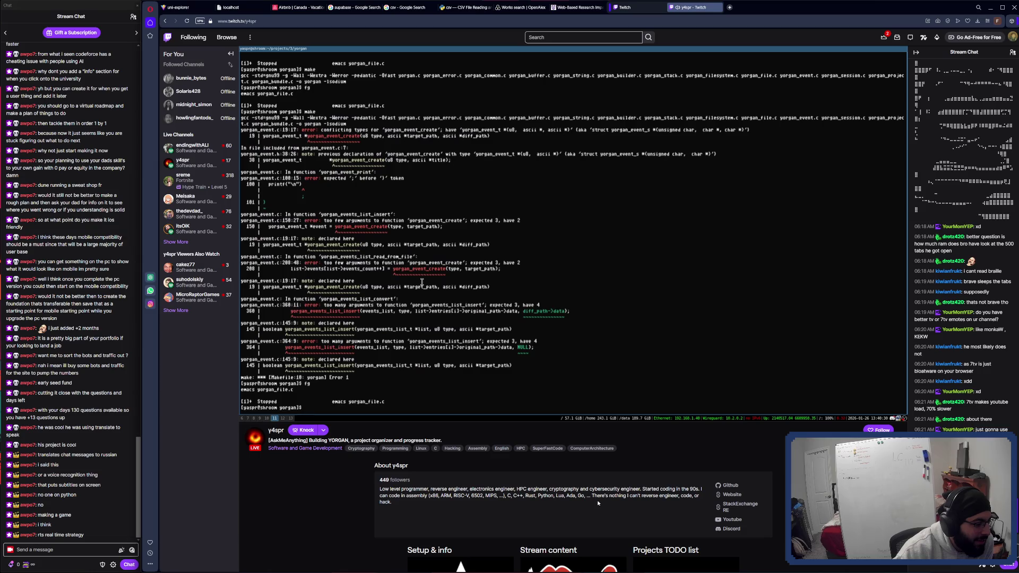
Step: Scroll down to y4spr's Setup & info panel and read it
{"action": "scroll", "coordinate": [602, 502], "scroll_direction": "down", "scroll_amount": 5}
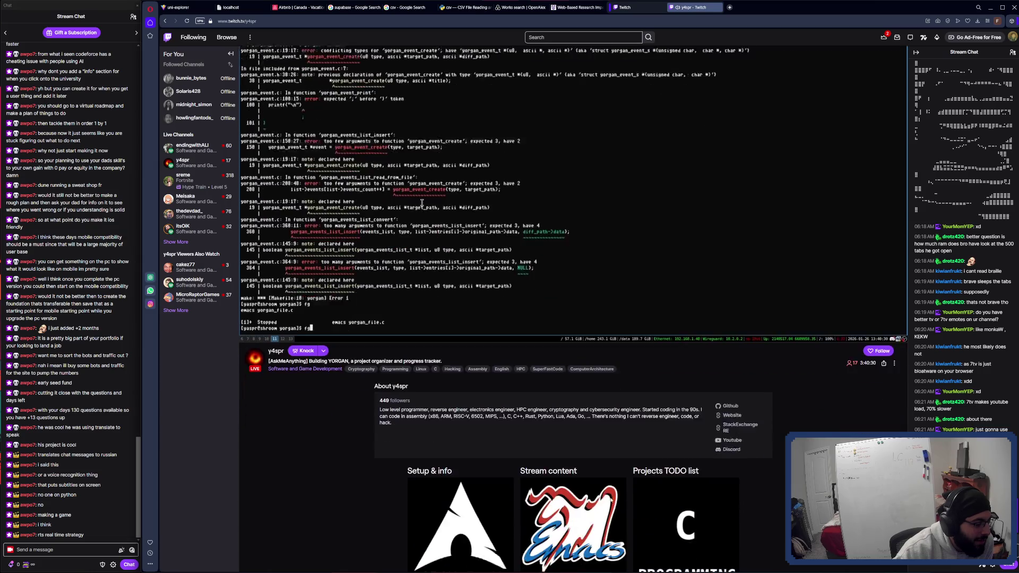
{"action": "scroll", "coordinate": [623, 490], "scroll_direction": "down", "scroll_amount": 1}
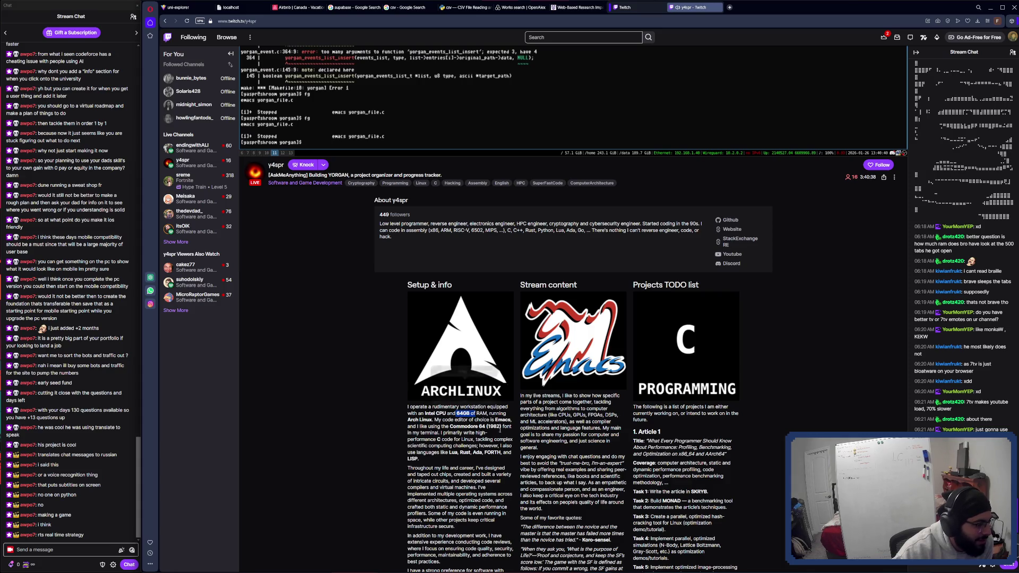
{"action": "left_click", "coordinate": [465, 413]}
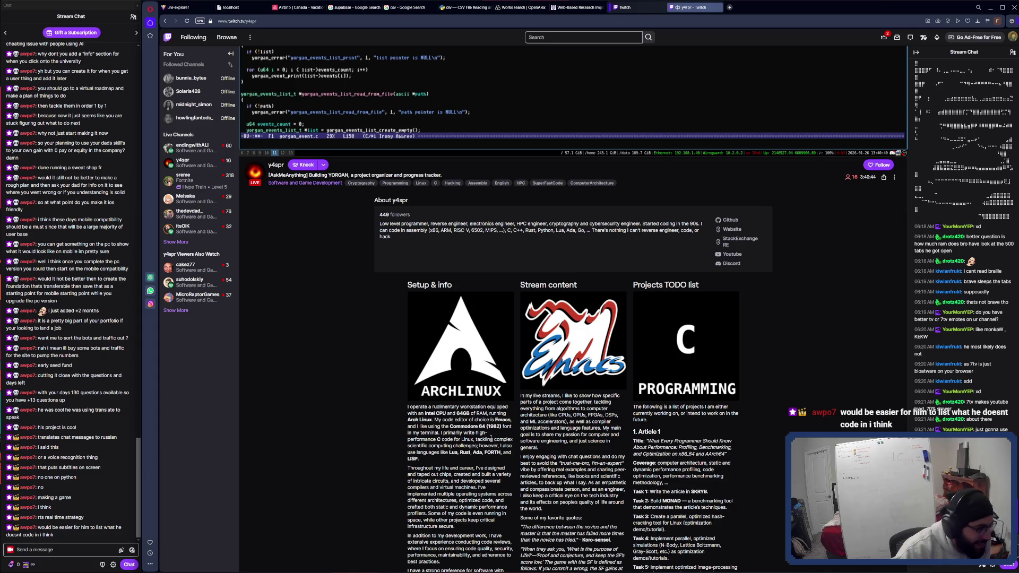
Step: Scroll down through the rest of y4spr's channel panels
{"action": "scroll", "coordinate": [491, 438], "scroll_direction": "down", "scroll_amount": 2}
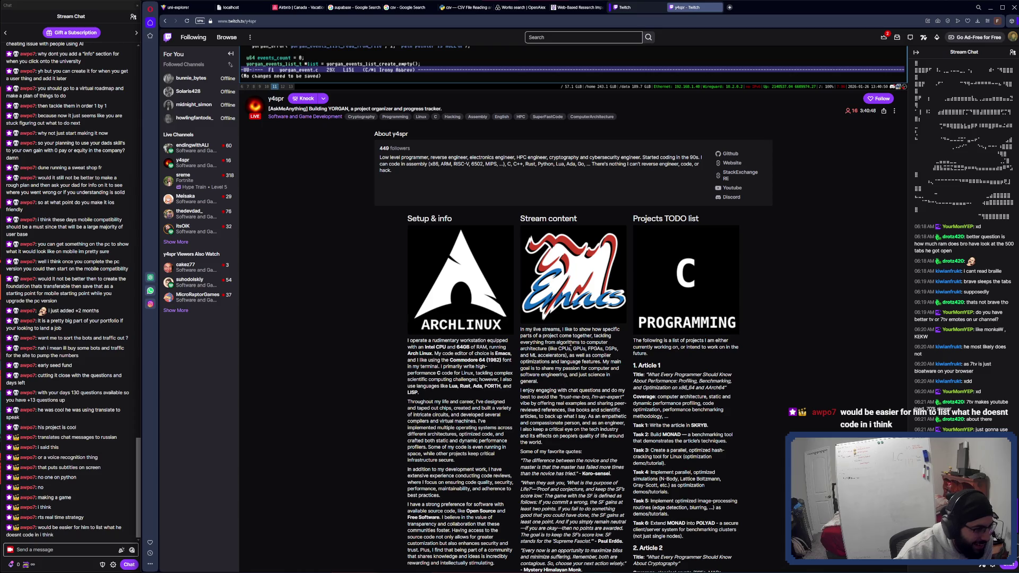
{"action": "scroll", "coordinate": [598, 349], "scroll_direction": "down", "scroll_amount": 1}
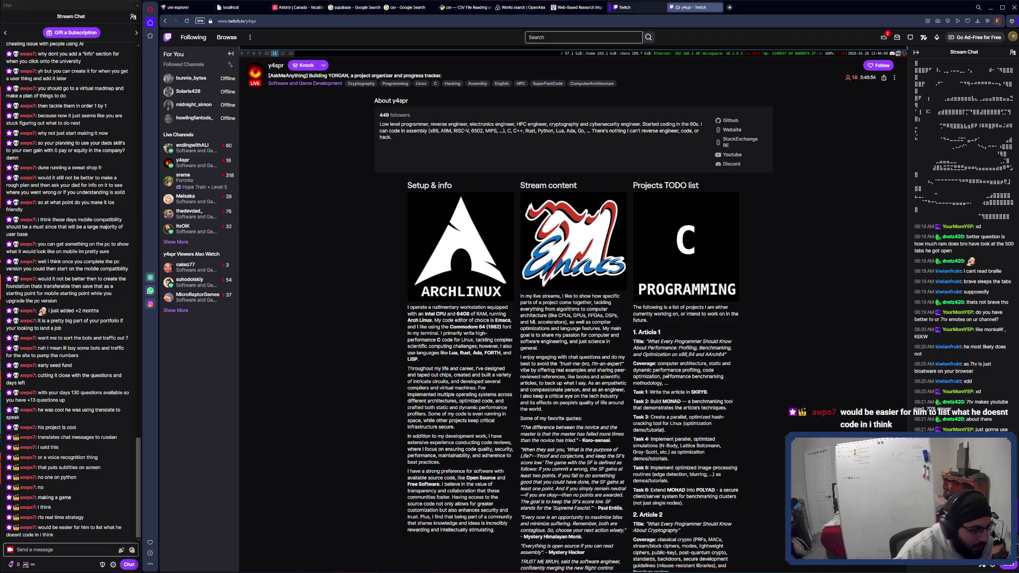
{"action": "scroll", "coordinate": [667, 376], "scroll_direction": "down", "scroll_amount": 1}
{"action": "scroll", "coordinate": [664, 410], "scroll_direction": "down", "scroll_amount": 1}
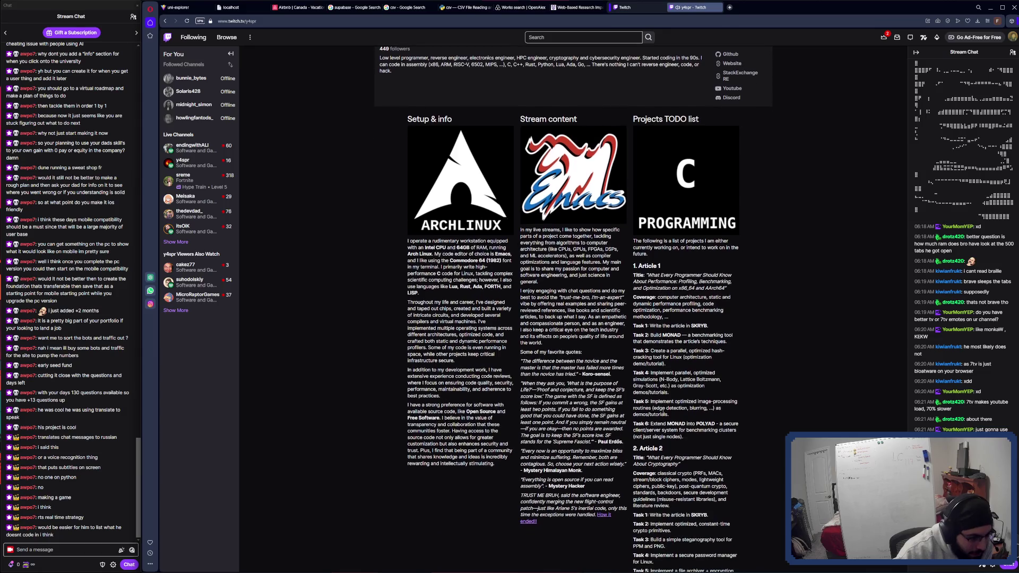
{"action": "scroll", "coordinate": [664, 410], "scroll_direction": "down", "scroll_amount": 4}
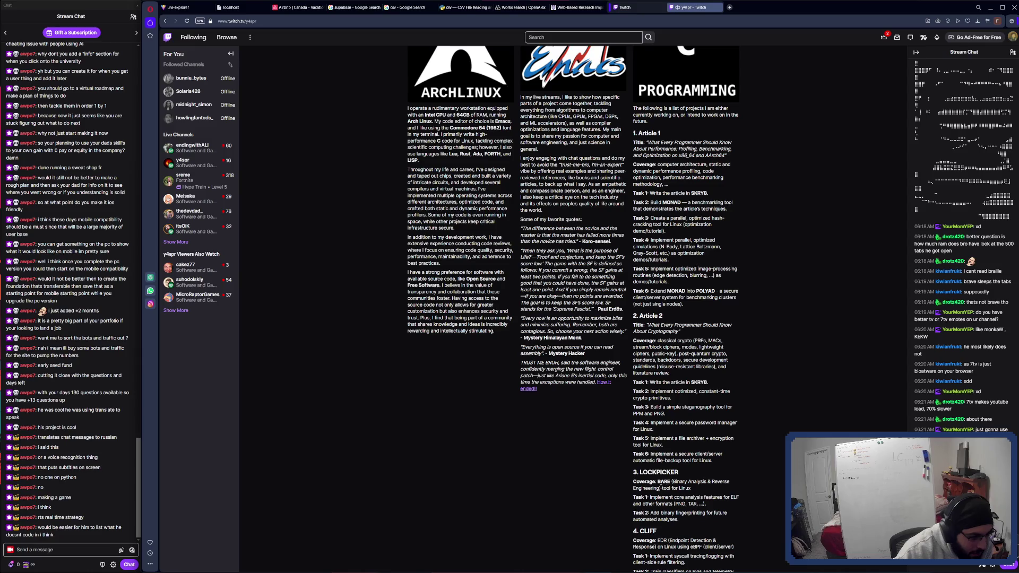
{"action": "scroll", "coordinate": [680, 489], "scroll_direction": "down", "scroll_amount": 5}
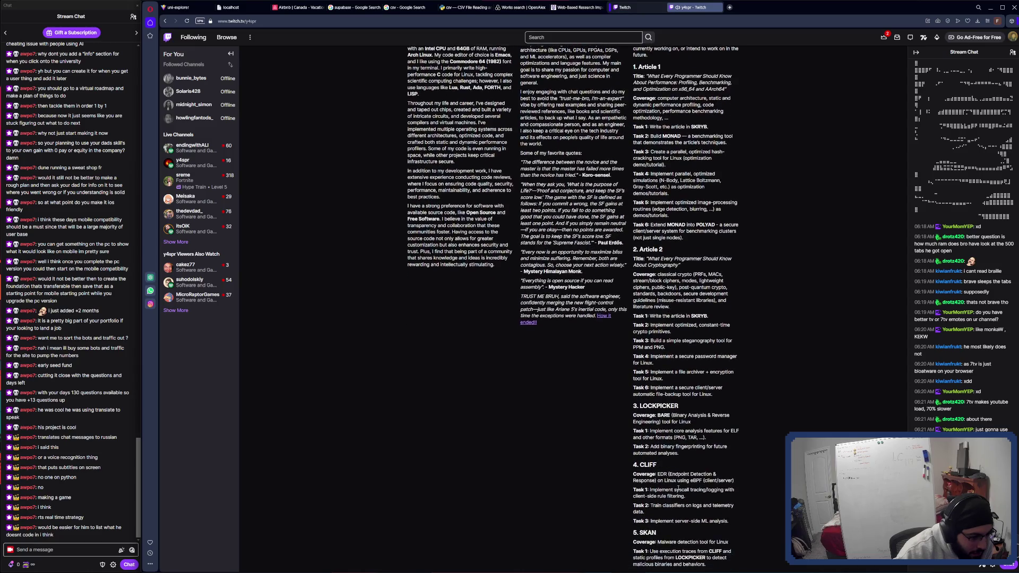
{"action": "scroll", "coordinate": [687, 477], "scroll_direction": "down", "scroll_amount": 6}
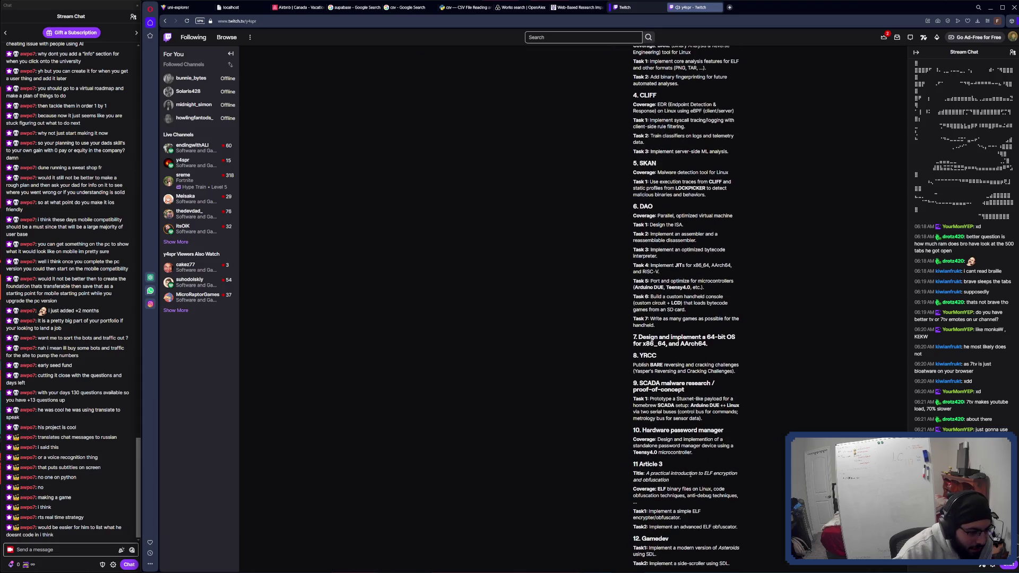
{"action": "scroll", "coordinate": [691, 475], "scroll_direction": "up", "scroll_amount": 4}
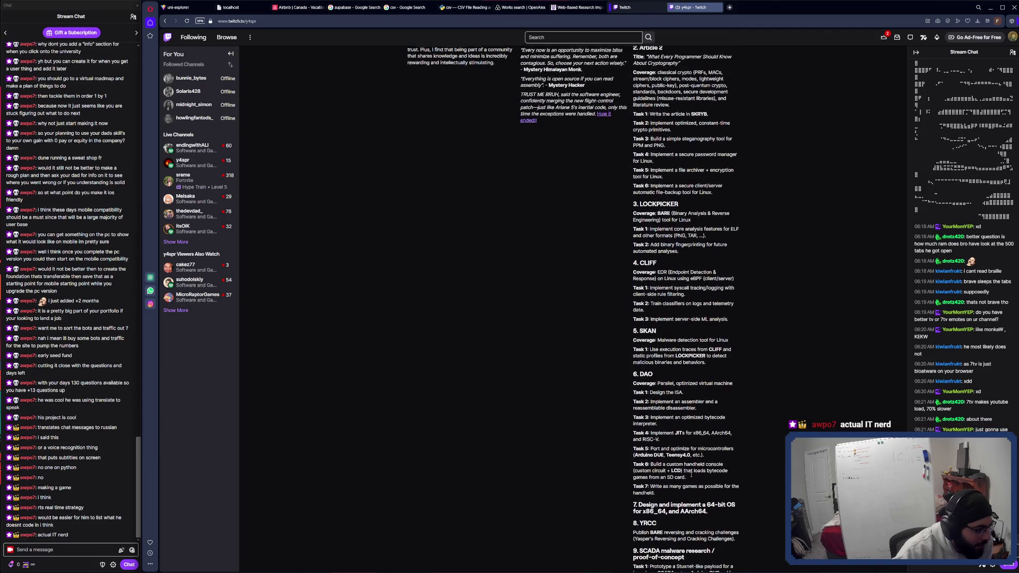
{"action": "scroll", "coordinate": [691, 474], "scroll_direction": "up", "scroll_amount": 10}
{"action": "scroll", "coordinate": [687, 468], "scroll_direction": "up", "scroll_amount": 7}
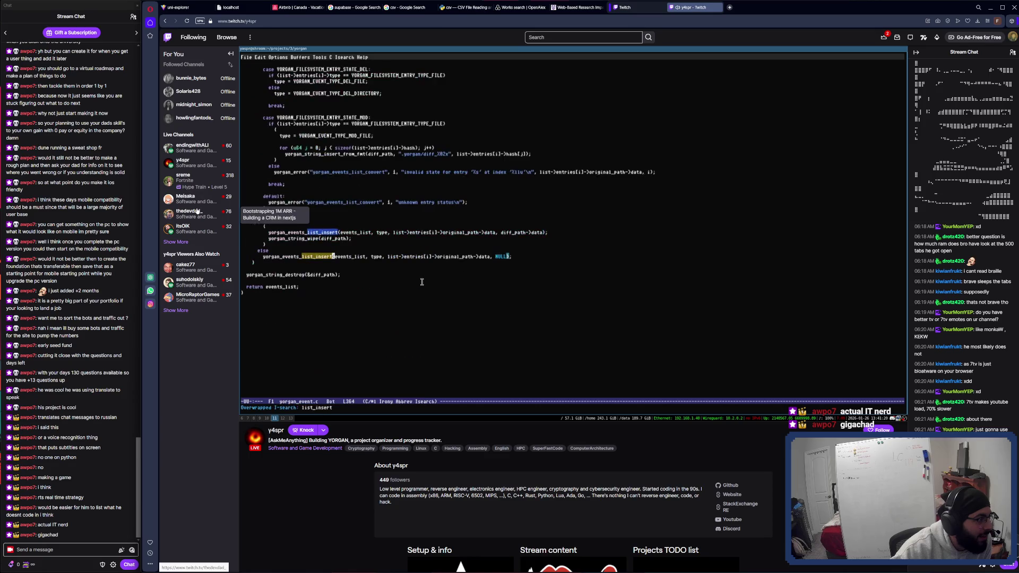
{"action": "middle_click", "coordinate": [188, 198]}
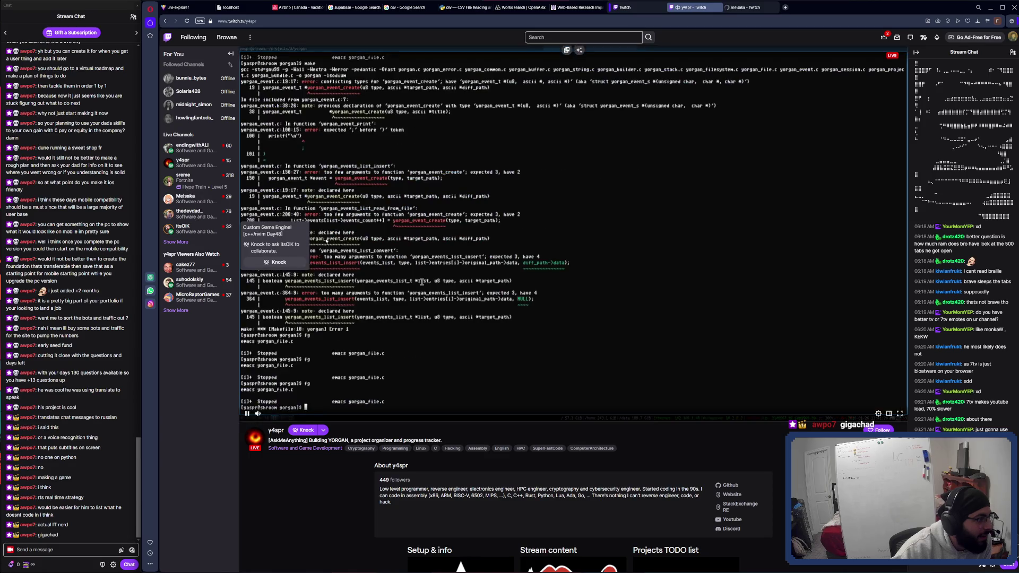
{"action": "left_click", "coordinate": [749, 7]}
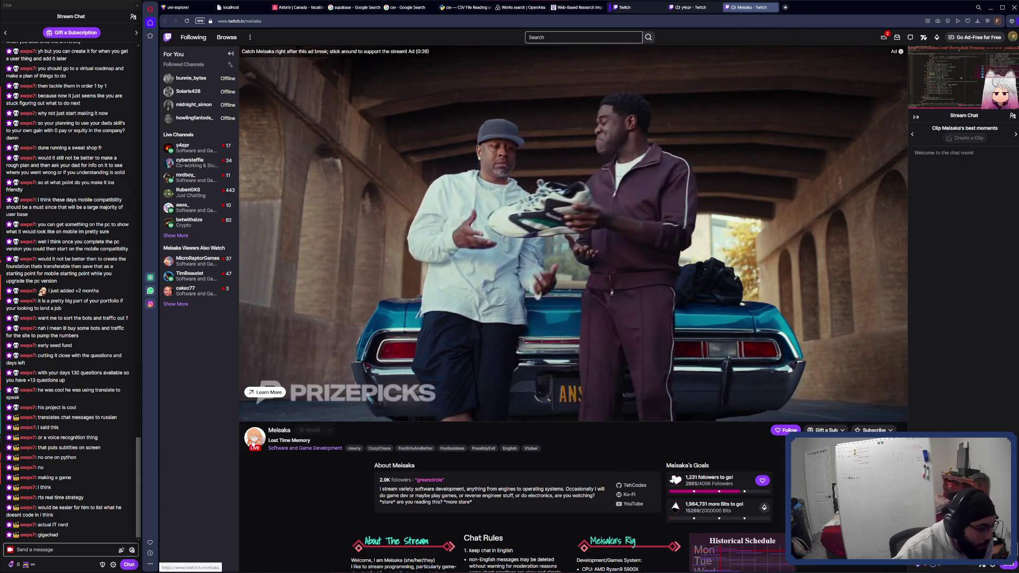
{"action": "scroll", "coordinate": [565, 442], "scroll_direction": "down", "scroll_amount": 2}
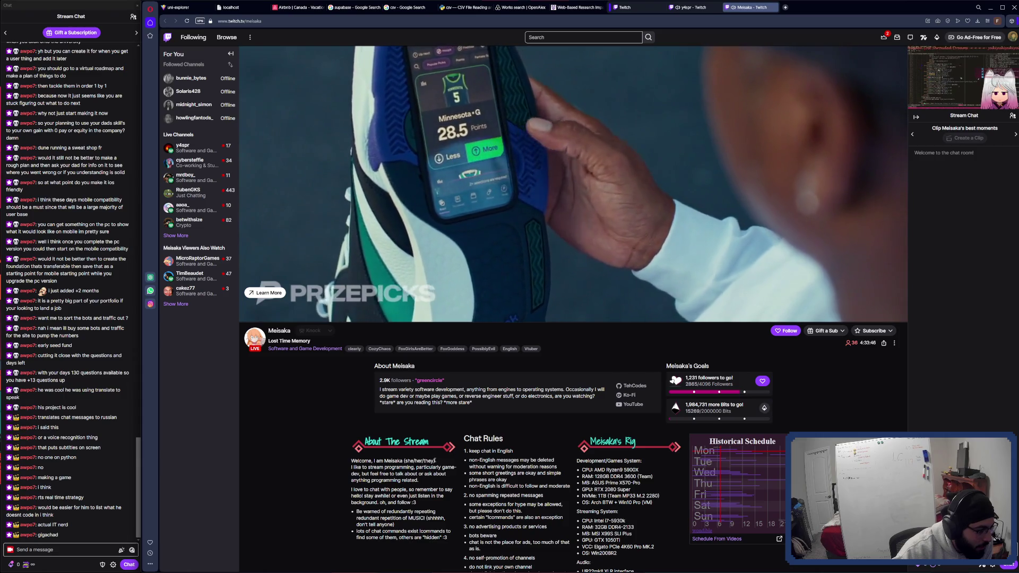
{"action": "scroll", "coordinate": [437, 458], "scroll_direction": "down", "scroll_amount": 4}
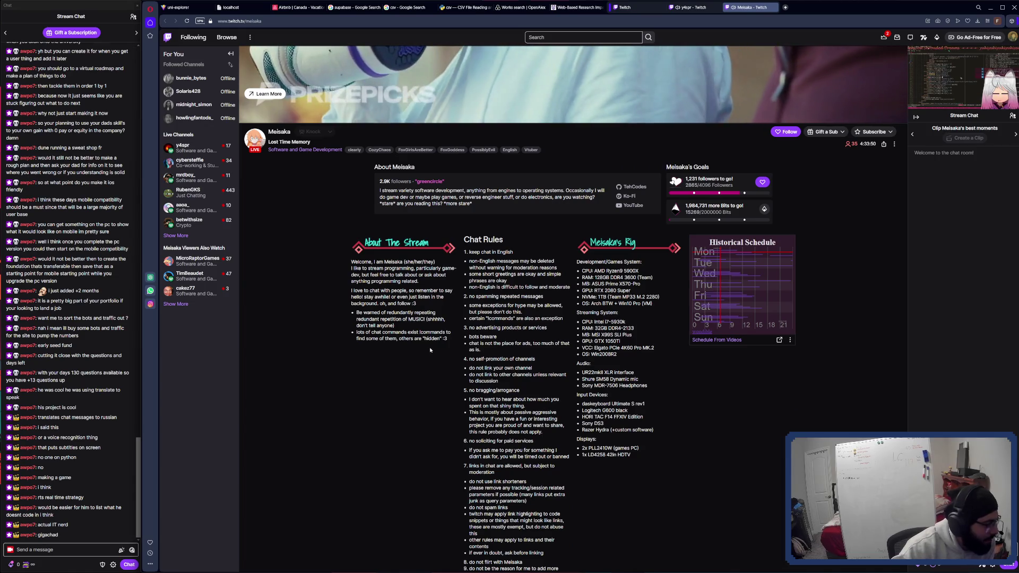
{"action": "left_click", "coordinate": [688, 8]}
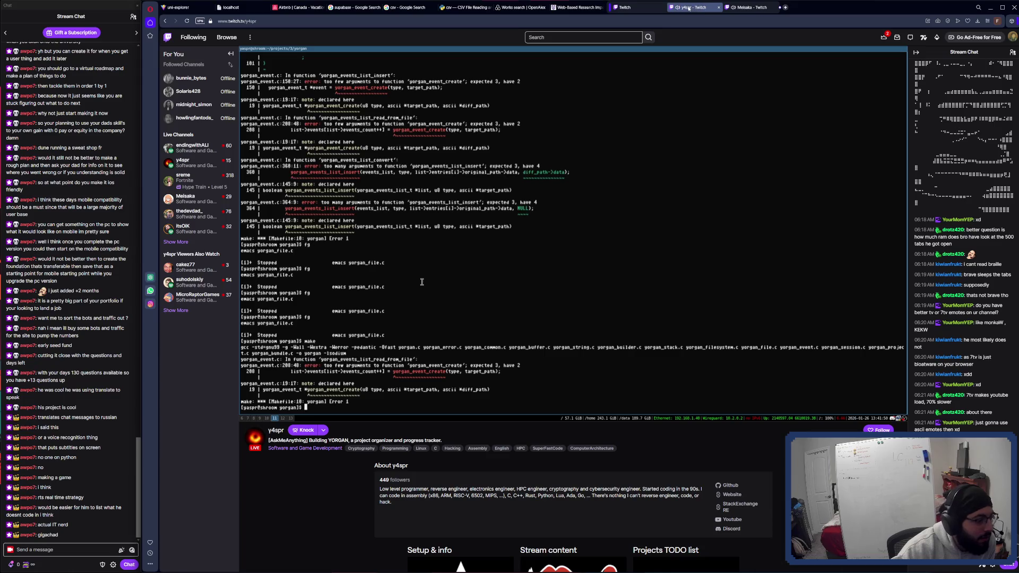
{"action": "left_click", "coordinate": [749, 8]}
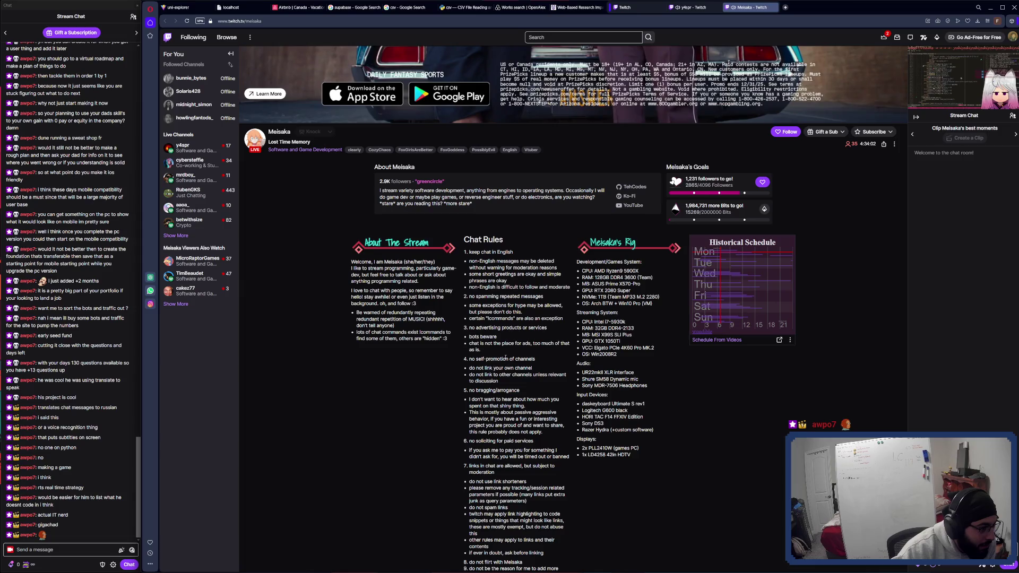
{"action": "scroll", "coordinate": [505, 359], "scroll_direction": "down", "scroll_amount": 1}
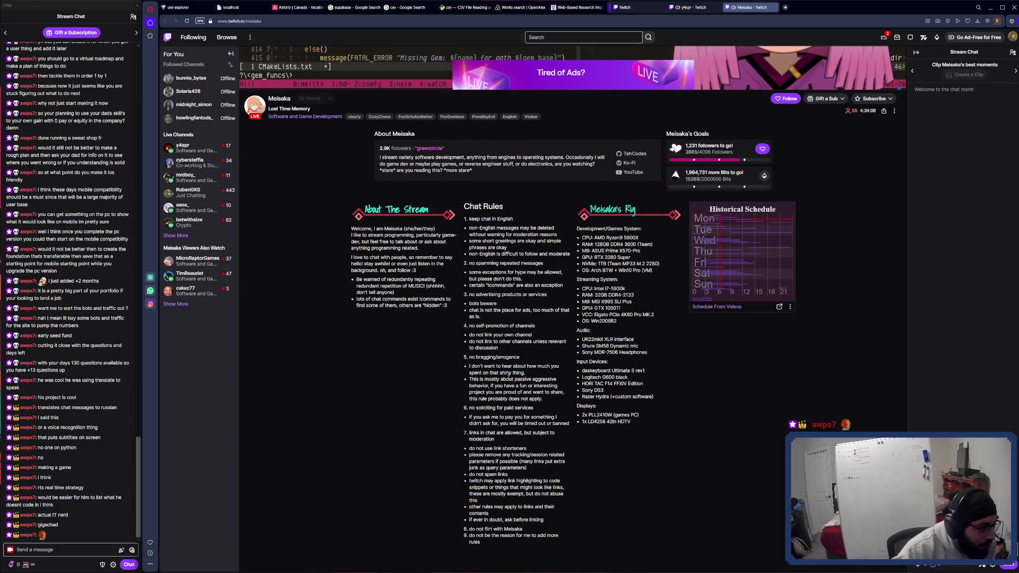
{"action": "scroll", "coordinate": [511, 380], "scroll_direction": "up", "scroll_amount": 5}
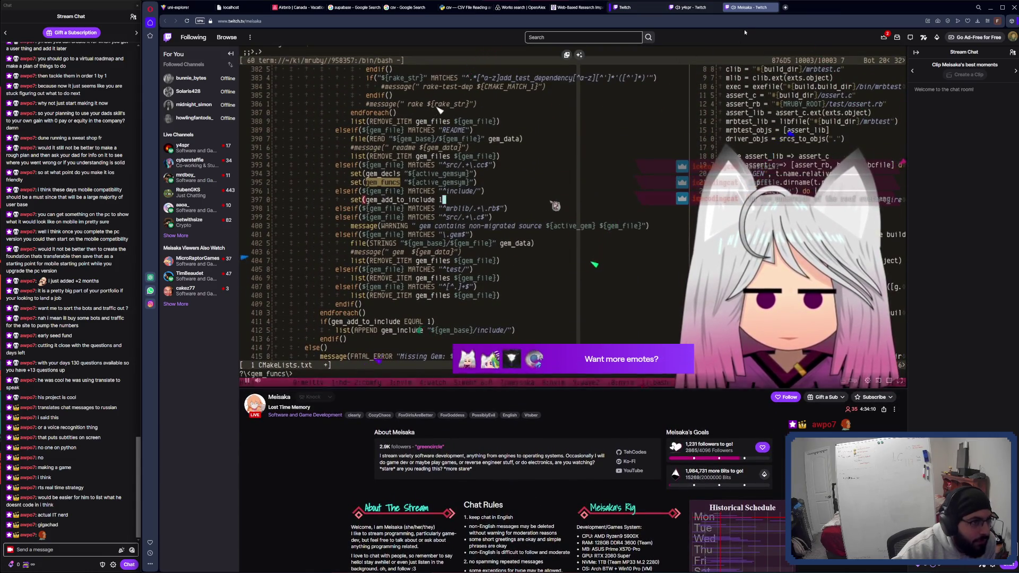
Step: Close Meisaka's tab and bring up thedevdad_'s stream in its own tab
{"action": "key", "text": "ctrl+w"}
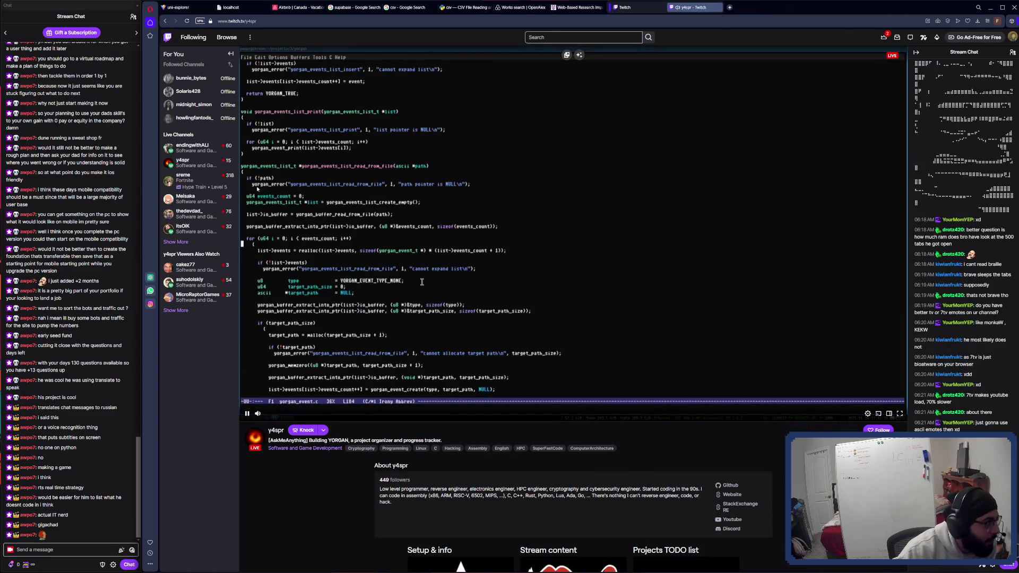
{"action": "middle_click", "coordinate": [191, 215]}
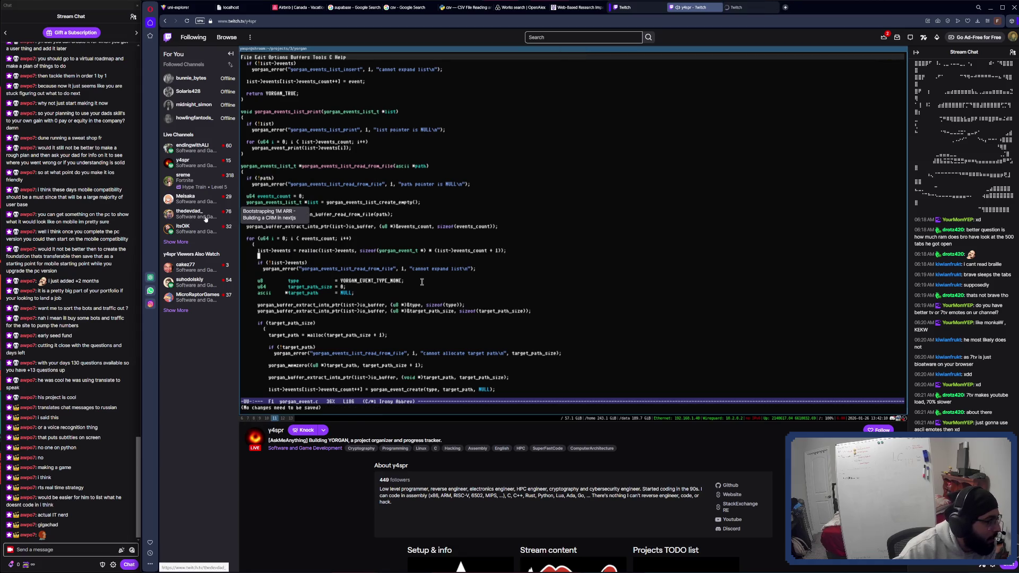
{"action": "left_click", "coordinate": [746, 7]}
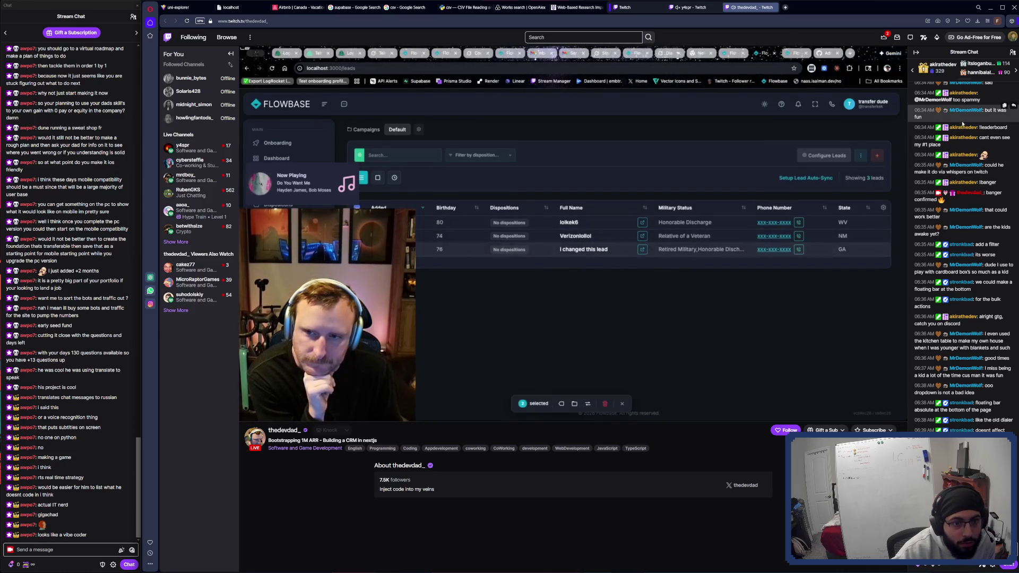
Step: Show the Community list beside thedevdad_'s stream and browse its moderators, VIPs and viewers
{"action": "scroll", "coordinate": [966, 148], "scroll_direction": "up", "scroll_amount": 5}
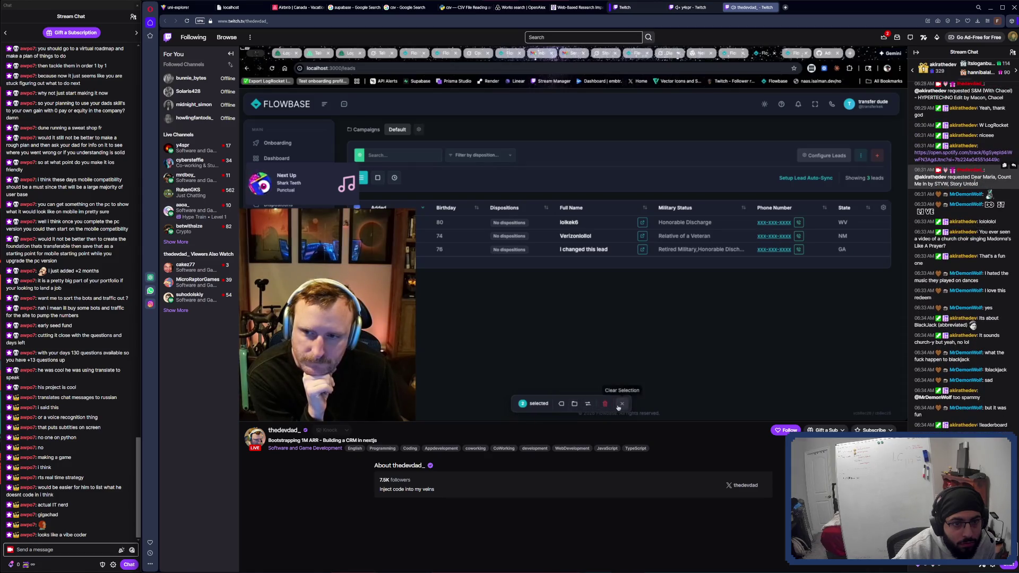
{"action": "left_click", "coordinate": [1012, 52]}
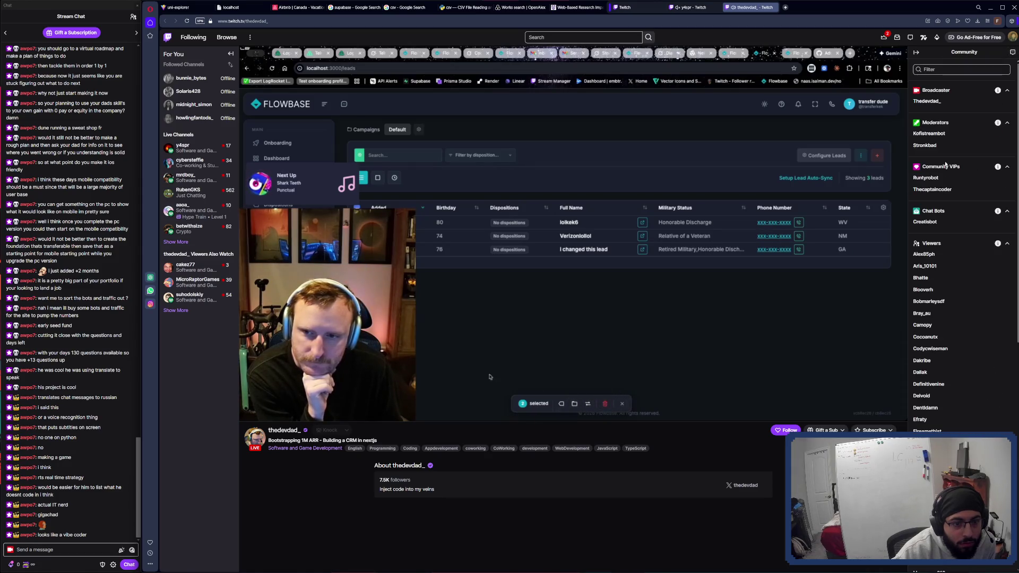
{"action": "scroll", "coordinate": [945, 161], "scroll_direction": "down", "scroll_amount": 1}
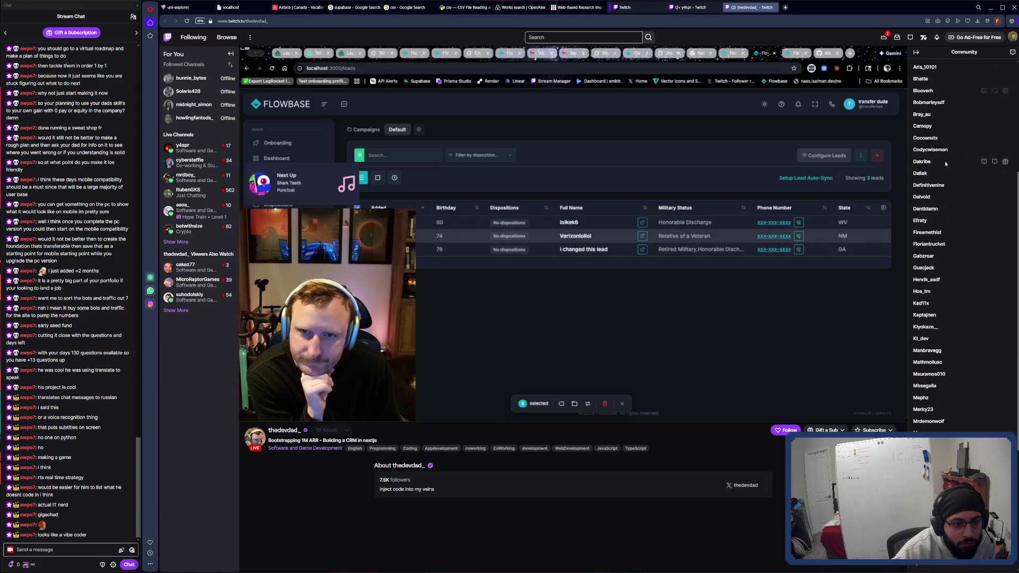
{"action": "scroll", "coordinate": [945, 161], "scroll_direction": "down", "scroll_amount": 5}
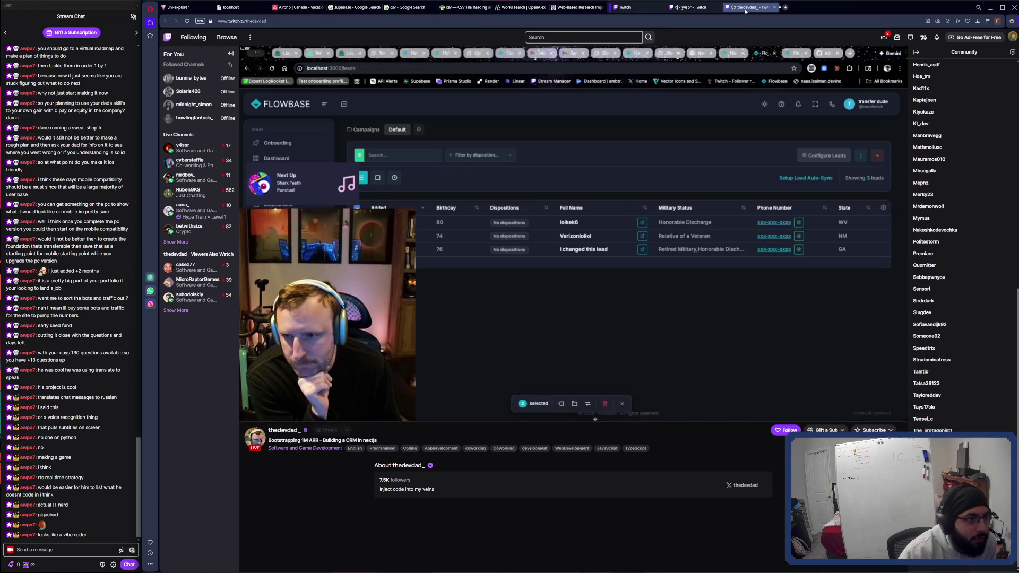
Step: Close thedevdad_'s tab and scroll y4spr's page to reread its About description
{"action": "key", "text": "ctrl+w"}
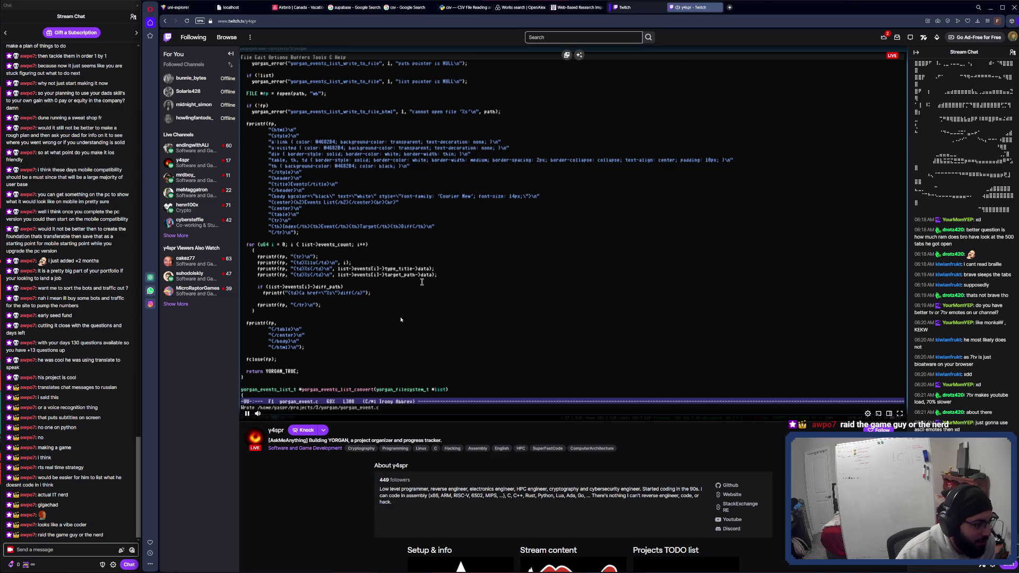
{"action": "scroll", "coordinate": [399, 334], "scroll_direction": "down", "scroll_amount": 3}
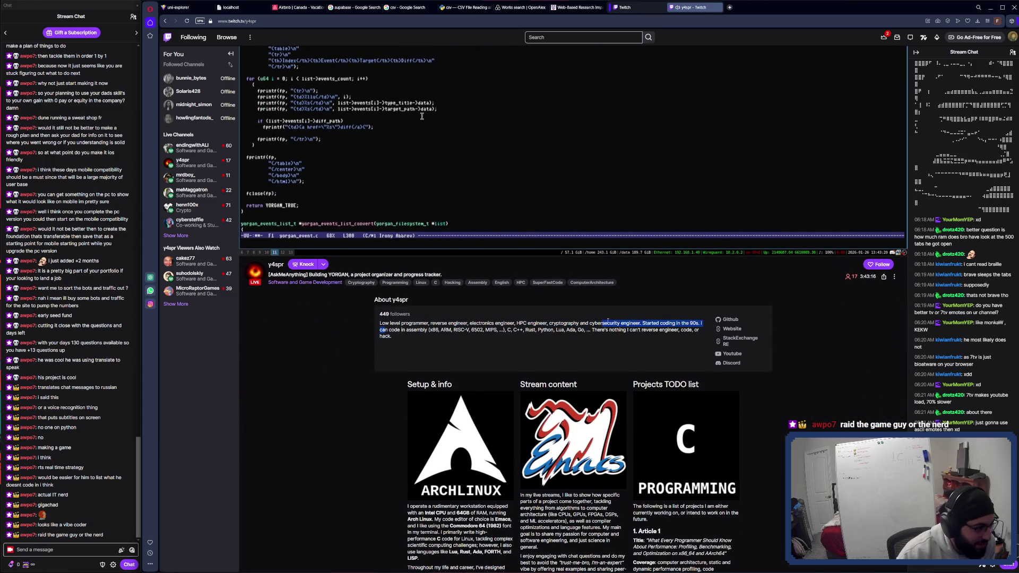
{"action": "triple_click", "coordinate": [383, 329]}
{"action": "left_click", "coordinate": [507, 317]}
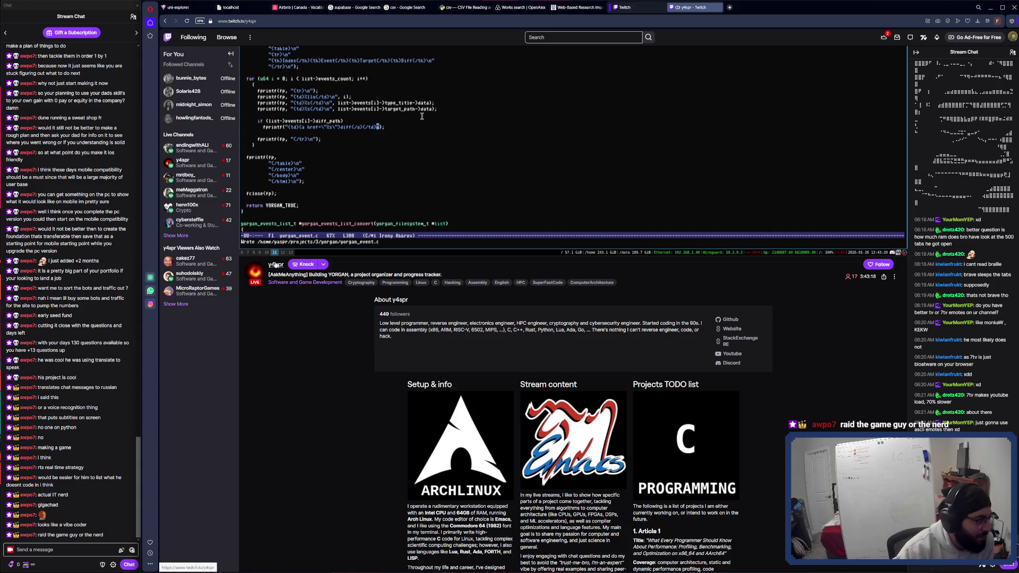